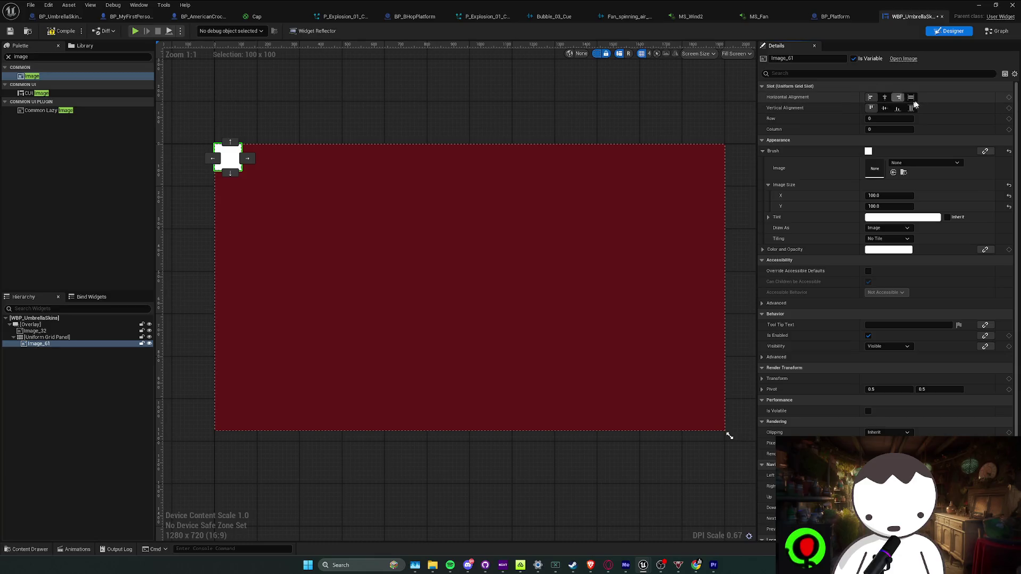
Make Image_61 fill its cell both ways, then duplicate it and shift the copy across grid columns.
{"action": "left_click", "coordinate": [910, 97]}
{"action": "left_click", "coordinate": [911, 108]}
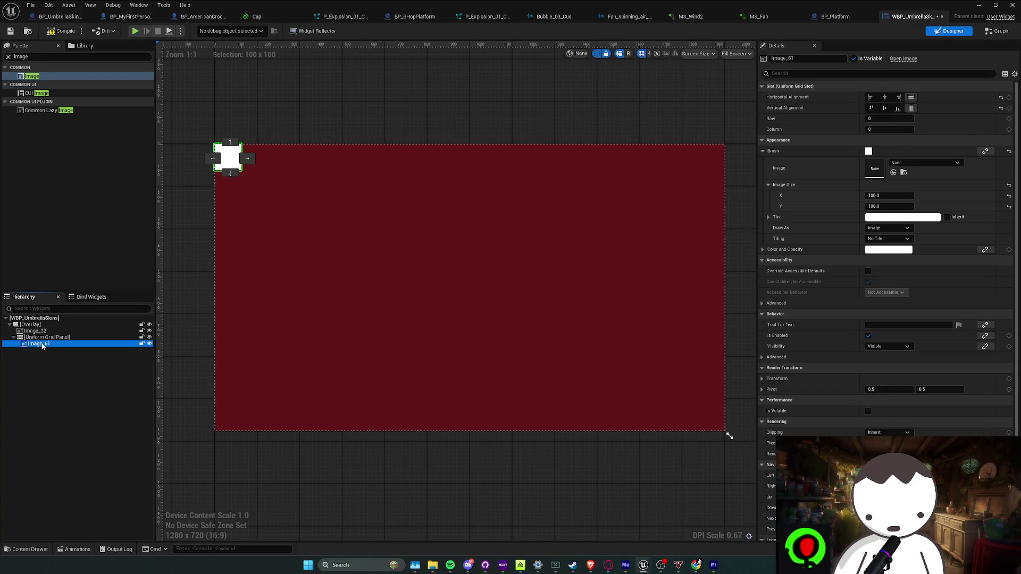
{"action": "key", "text": "ctrl+d"}
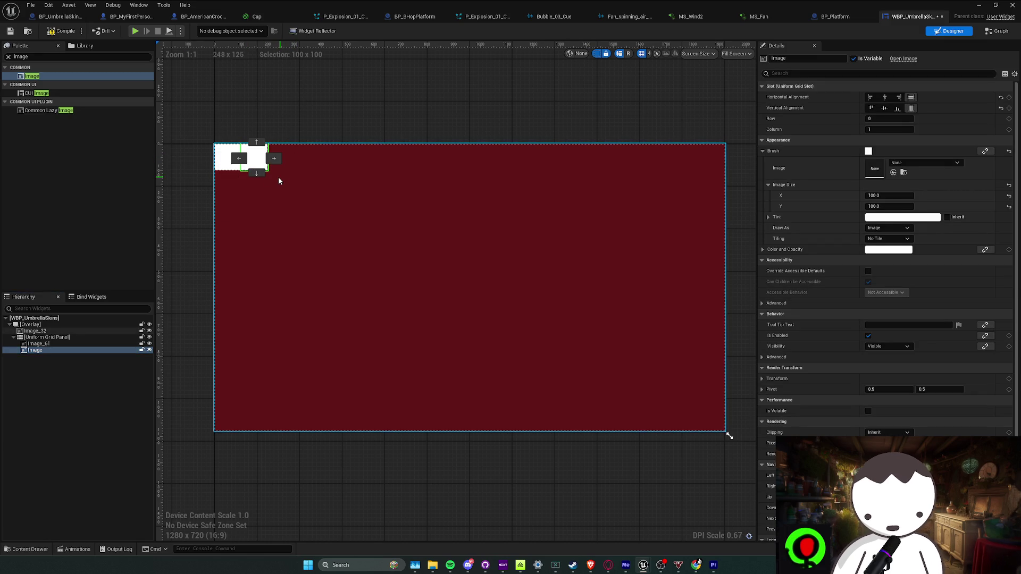
{"action": "left_click", "coordinate": [248, 158]}
{"action": "left_click", "coordinate": [301, 158]}
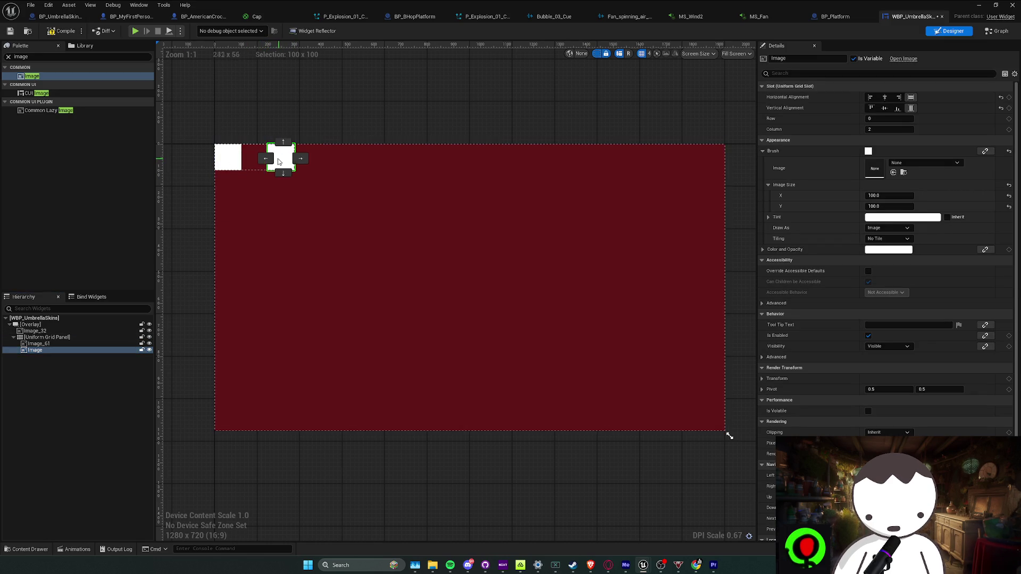
{"action": "left_click", "coordinate": [301, 158]}
{"action": "left_click", "coordinate": [292, 159]}
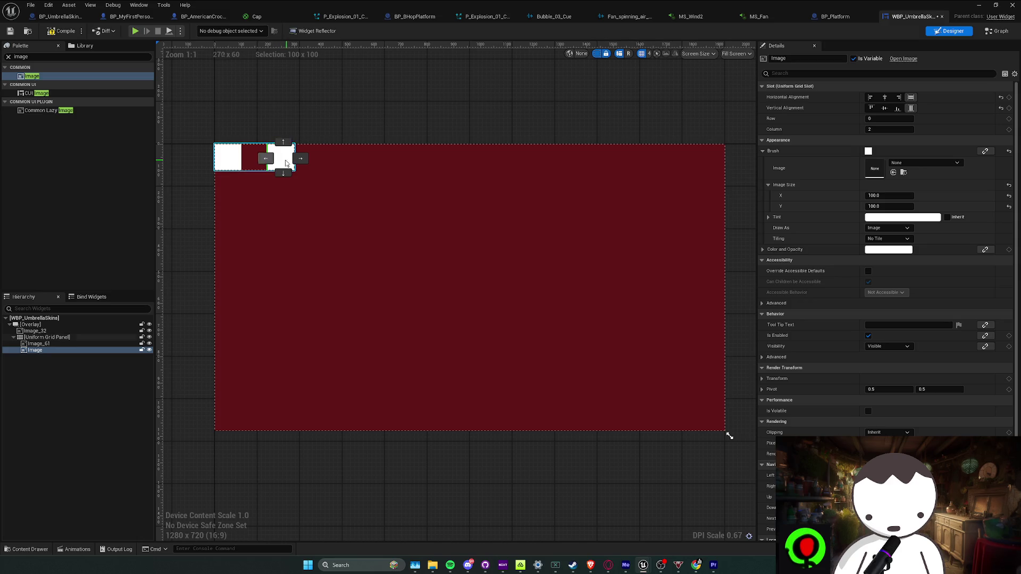
{"action": "left_click", "coordinate": [265, 159]}
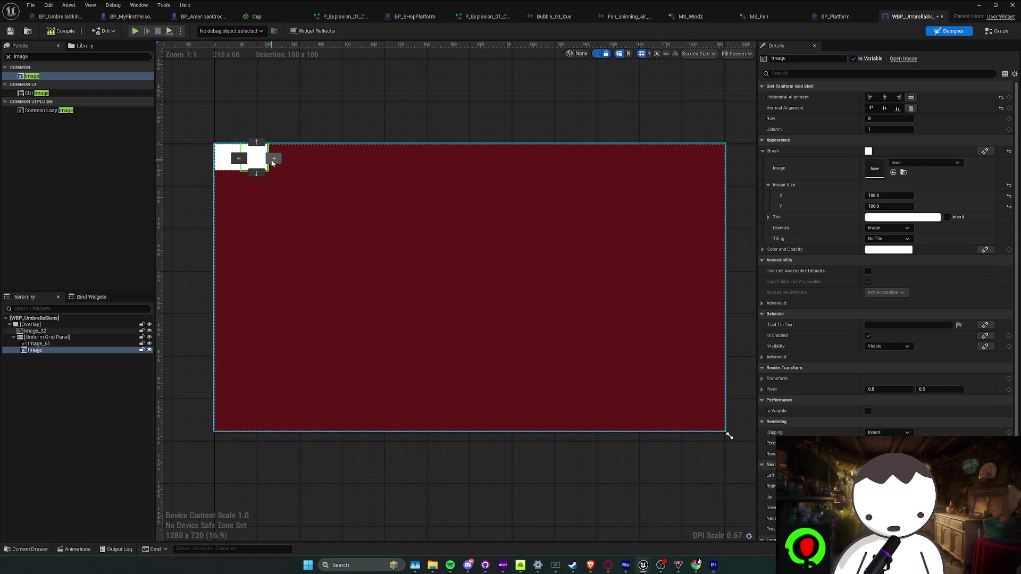
Delete the duplicated image and reselect Image_61, the white square.
{"action": "left_click", "coordinate": [43, 355]}
{"action": "left_click", "coordinate": [43, 351]}
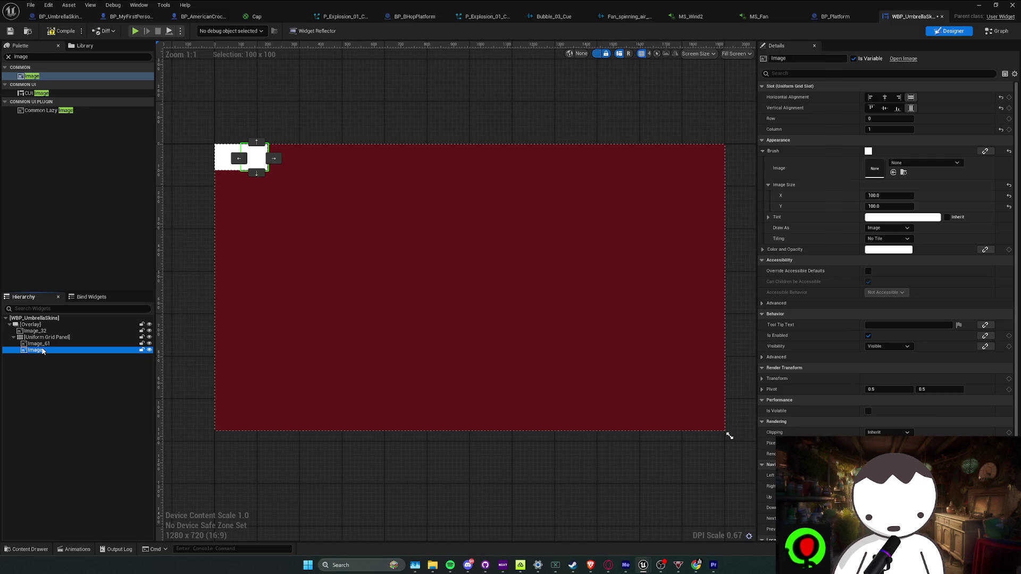
{"action": "key", "text": "Delete"}
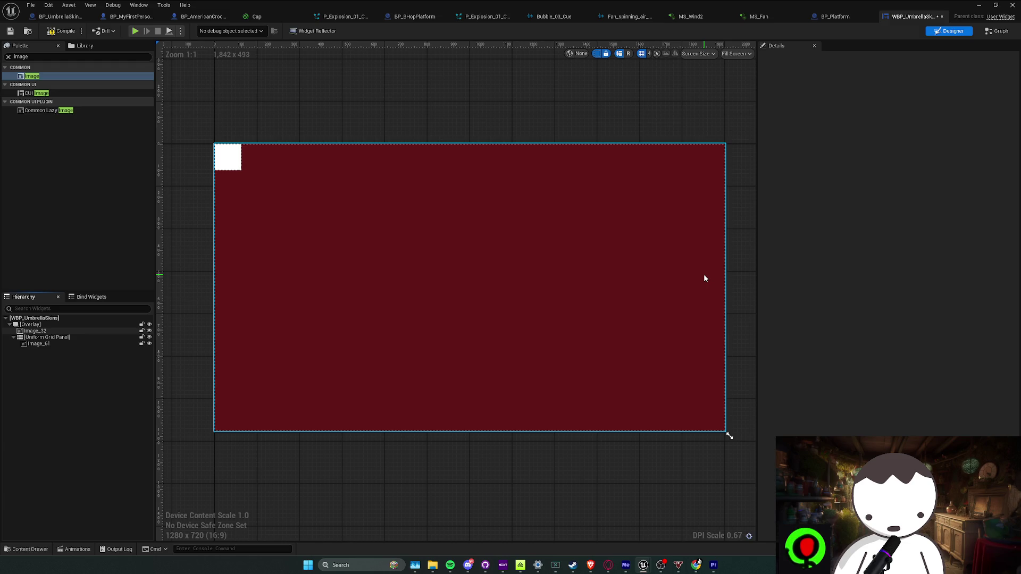
{"action": "left_click", "coordinate": [227, 158]}
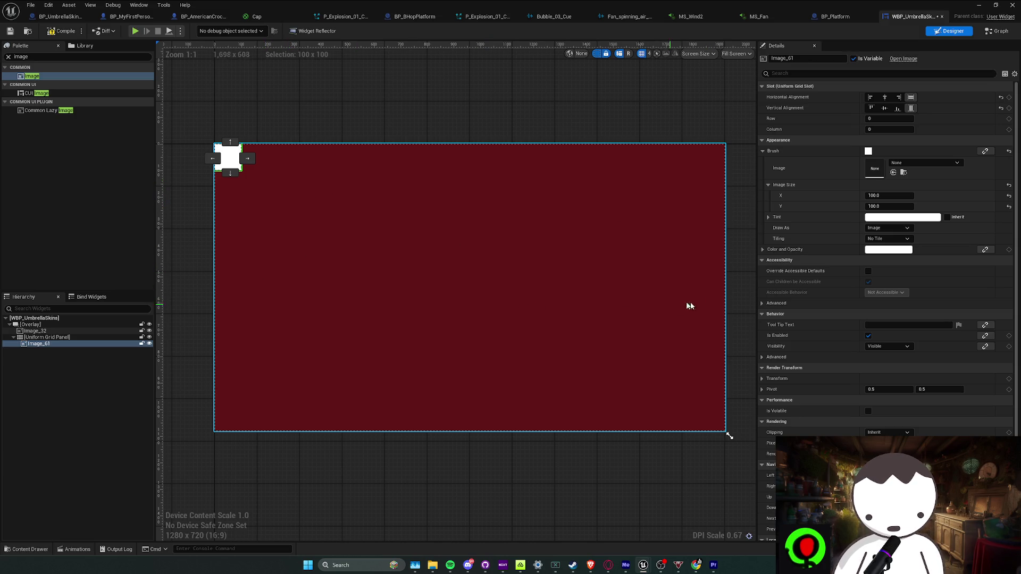
{"action": "left_click", "coordinate": [58, 351]}
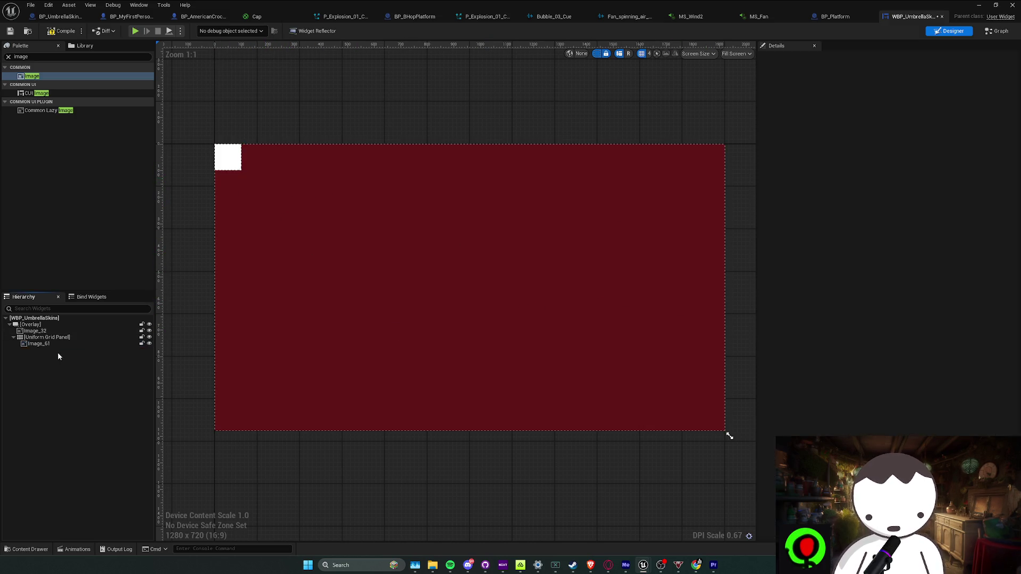
Nudge Image_61 to grid column 1 and back to column 0, then save the widget.
{"action": "left_click", "coordinate": [57, 344]}
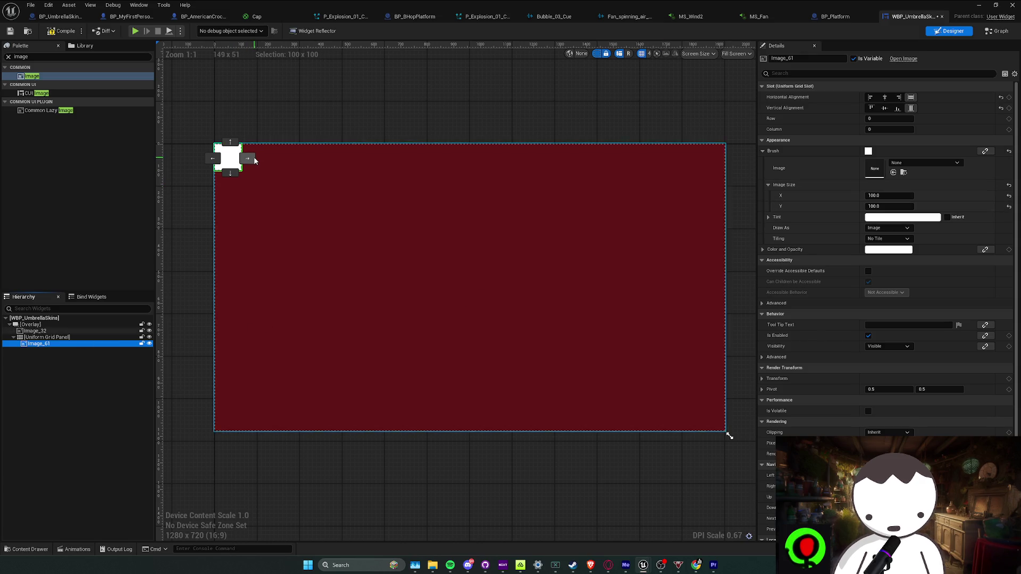
{"action": "left_click", "coordinate": [247, 157]}
{"action": "left_click", "coordinate": [239, 158]}
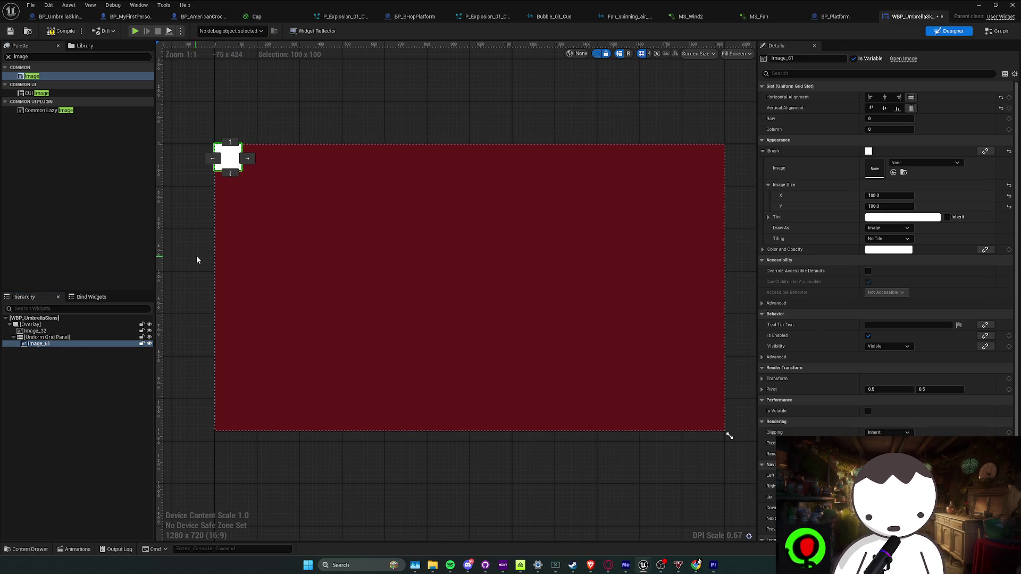
{"action": "key", "text": "ctrl+s"}
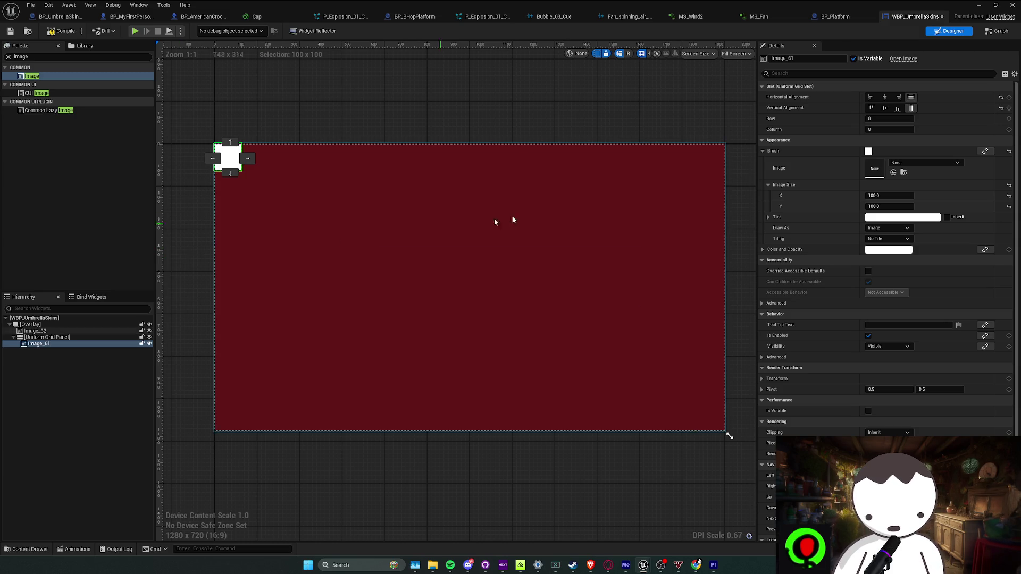
Try out Image_61's brush image size, first 500 and then 150.
{"action": "left_click", "coordinate": [879, 196]}
{"action": "type", "text": "500"}
{"action": "key", "text": "Tab"}
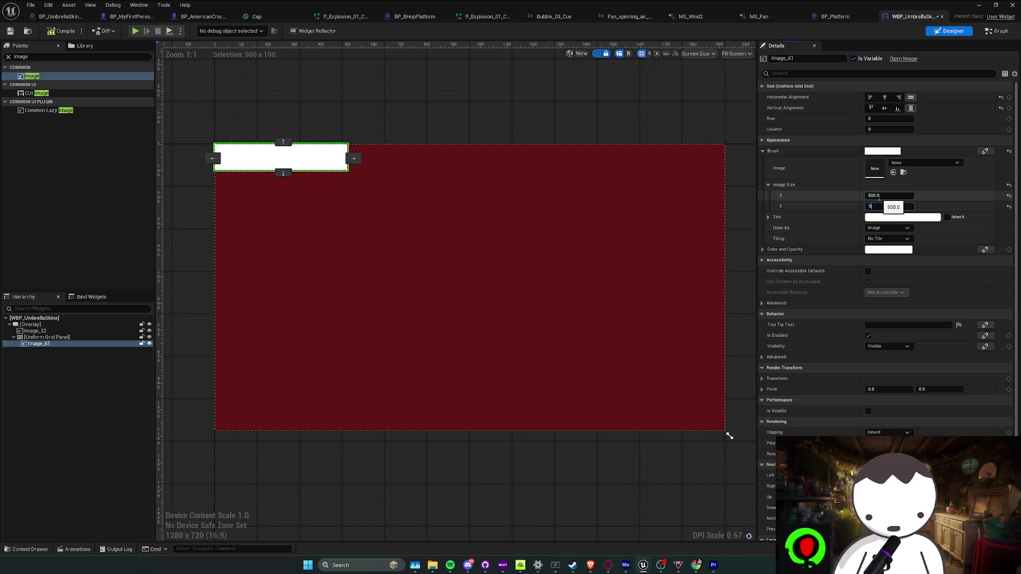
{"action": "type", "text": "500"}
{"action": "key", "text": "Return"}
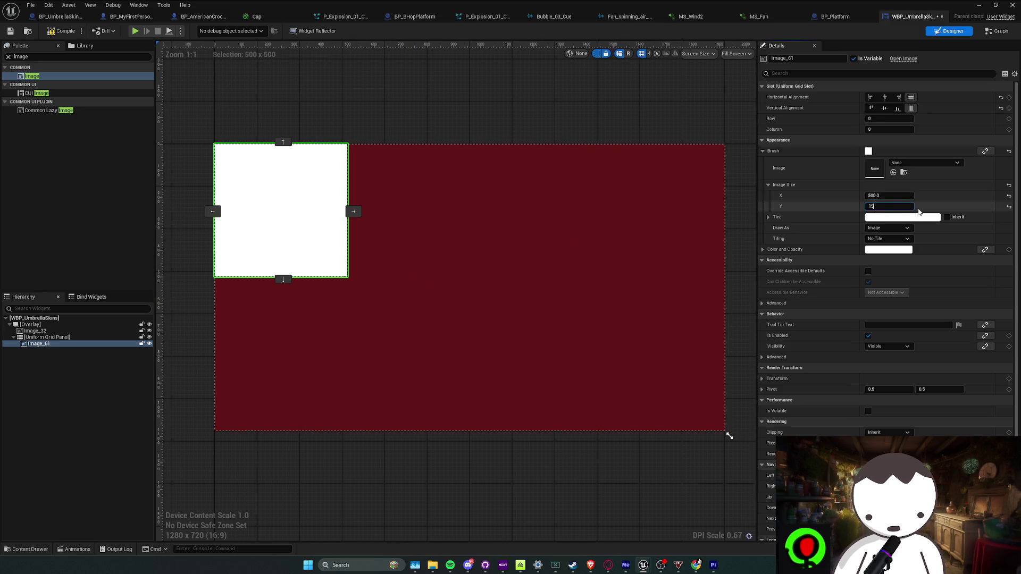
{"action": "type", "text": "0"}
{"action": "key", "text": "Return"}
{"action": "key", "text": "shift+Tab"}
{"action": "type", "text": "150"}
{"action": "key", "text": "Return"}
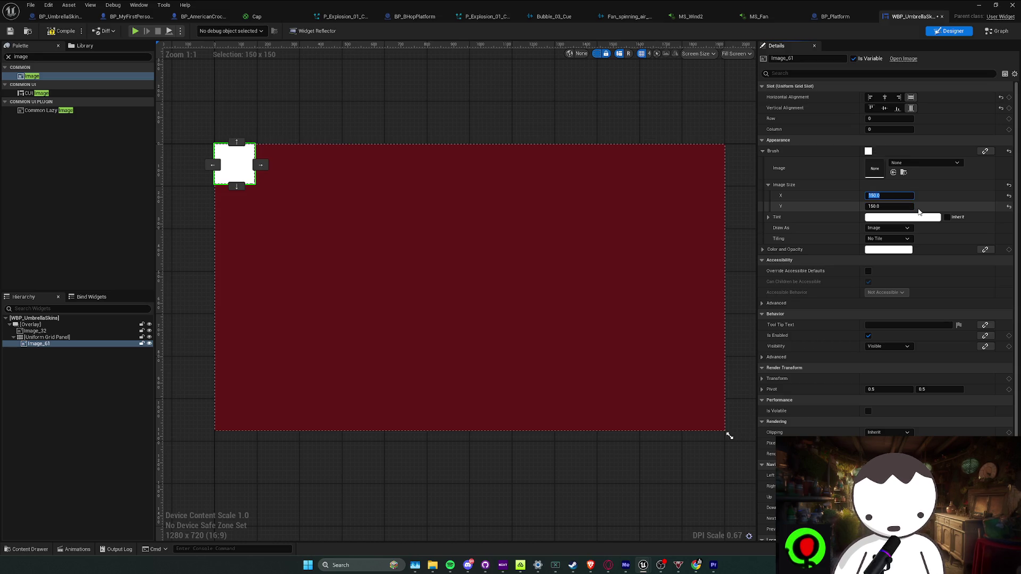
Set Image_61's image size to 250 x 250 and deselect it.
{"action": "type", "text": "5"}
{"action": "key", "text": "Tab"}
{"action": "type", "text": "250"}
{"action": "key", "text": "Return"}
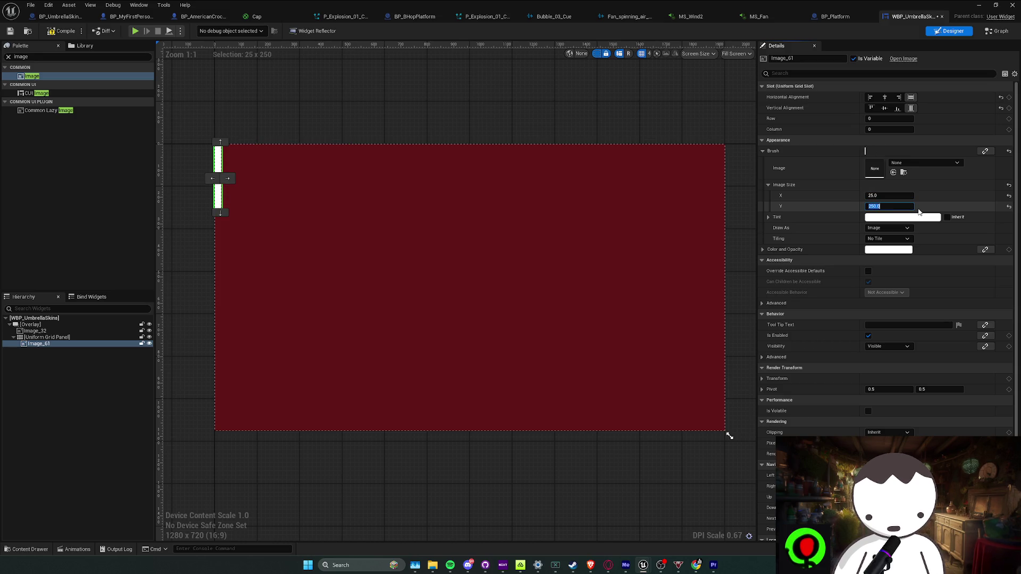
{"action": "key", "text": "shift+Tab"}
{"action": "type", "text": "250"}
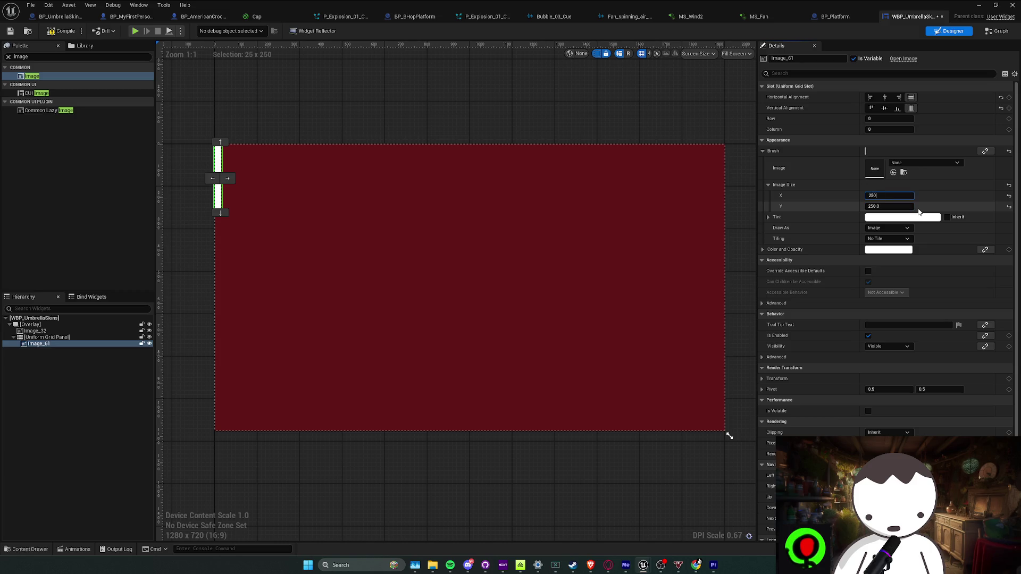
{"action": "key", "text": "Return"}
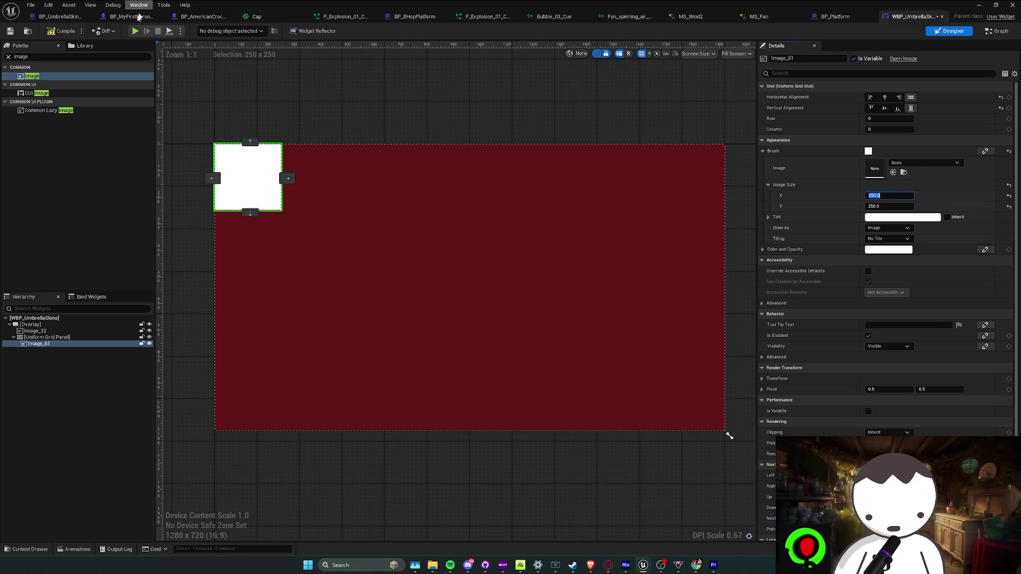
{"action": "left_click", "coordinate": [63, 31]}
{"action": "left_click", "coordinate": [286, 117]}
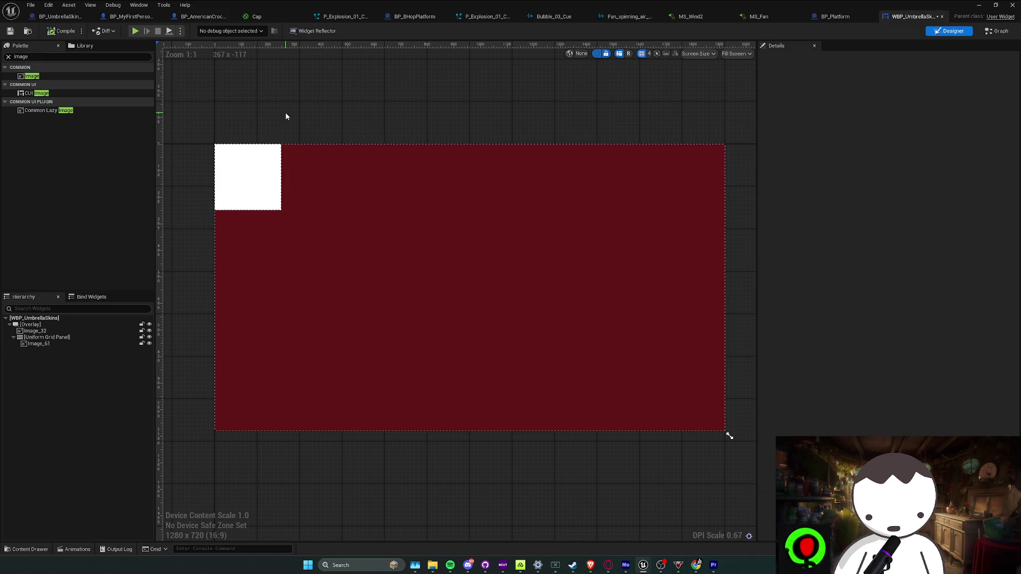
{"action": "left_click", "coordinate": [246, 178]}
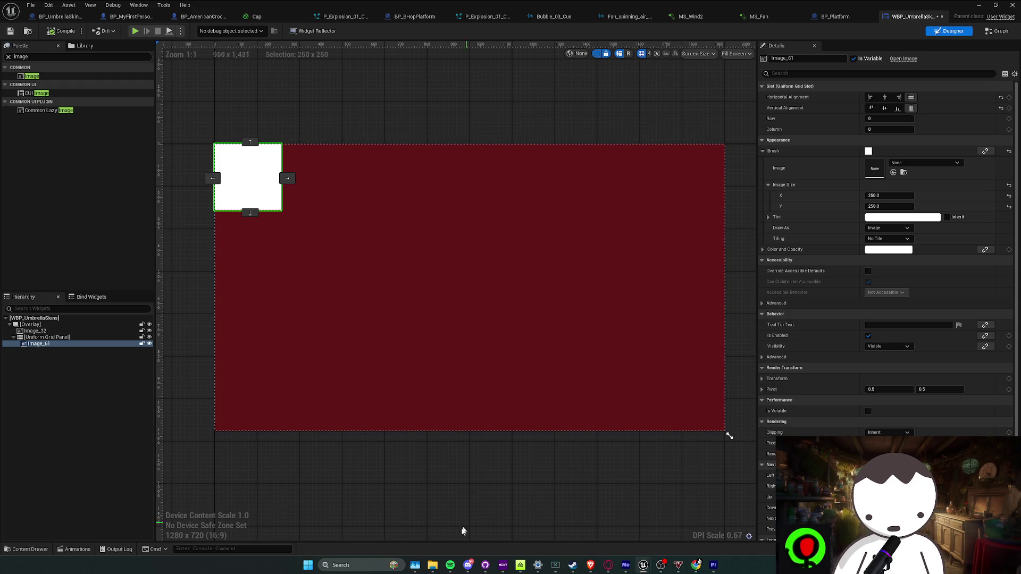
{"action": "left_click", "coordinate": [468, 564]}
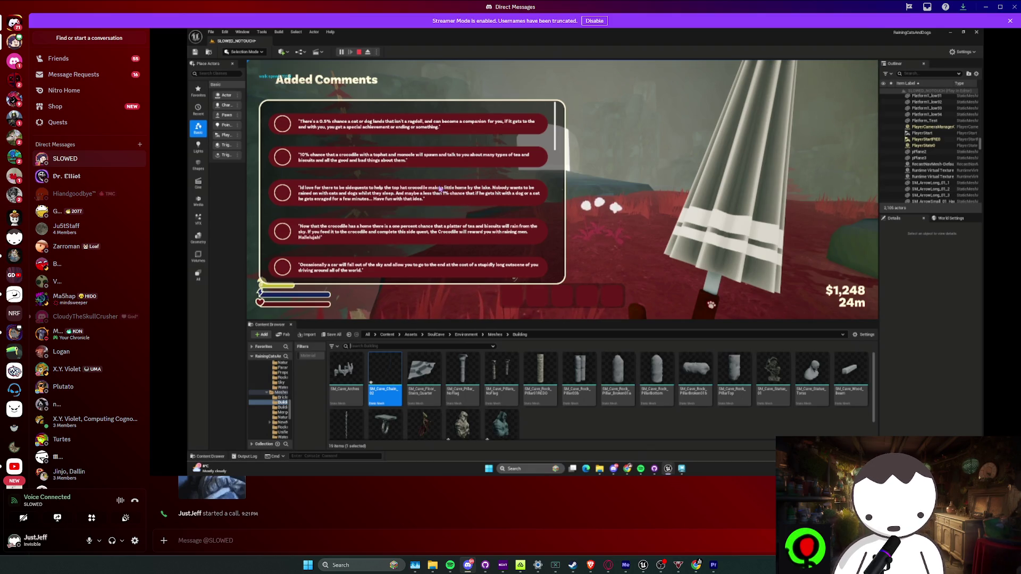
{"action": "mouse_move", "coordinate": [626, 379]}
{"action": "left_click", "coordinate": [643, 564]}
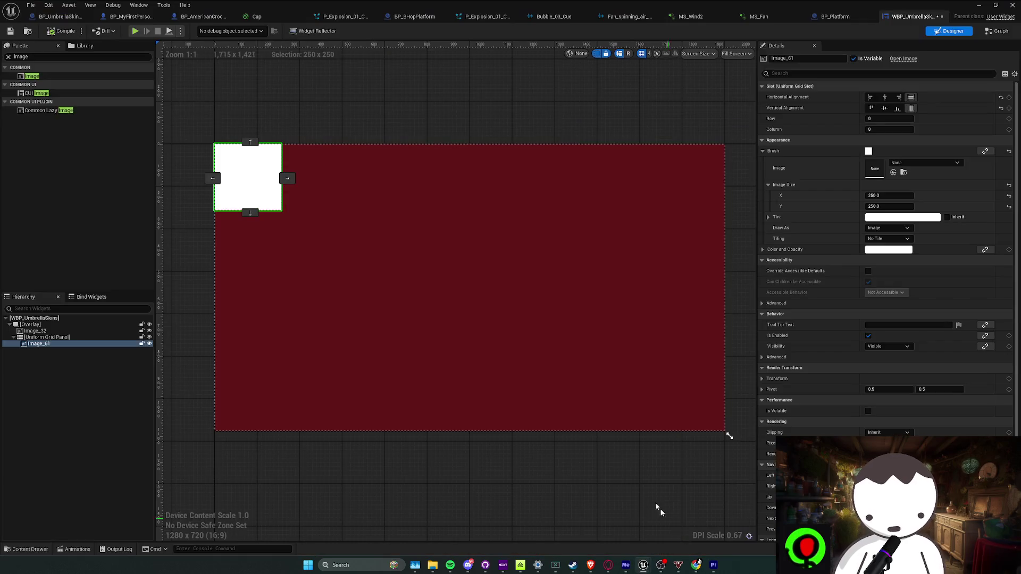
Delete Image_61 and the Uniform Grid Panel.
{"action": "key", "text": "Delete"}
{"action": "left_click", "coordinate": [68, 337]}
{"action": "key", "text": "Delete"}
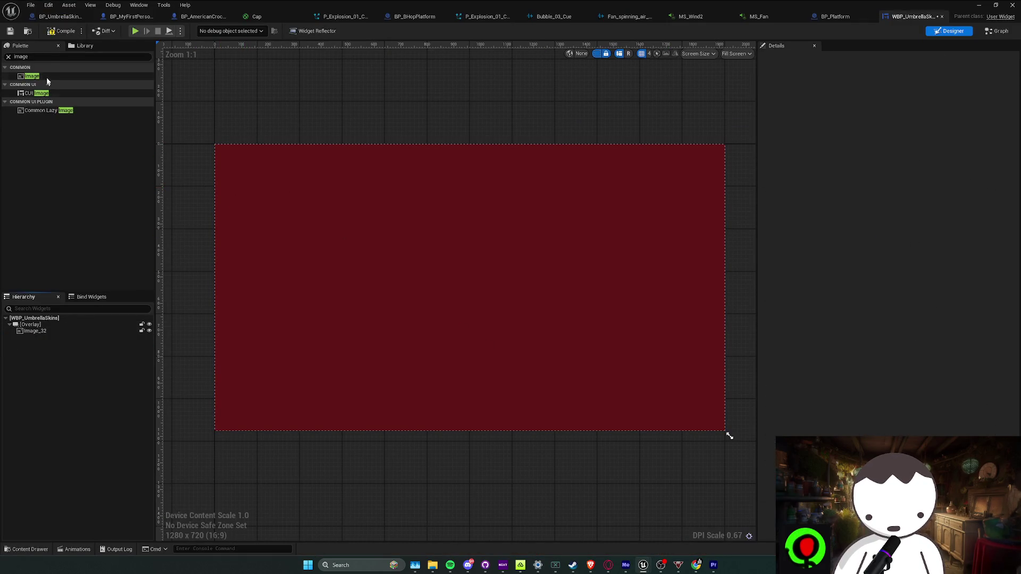
Add a Vertical Box inside the Overlay with horizontal and vertical alignment set to Fill.
{"action": "left_click", "coordinate": [17, 57]}
{"action": "left_click", "coordinate": [41, 78]}
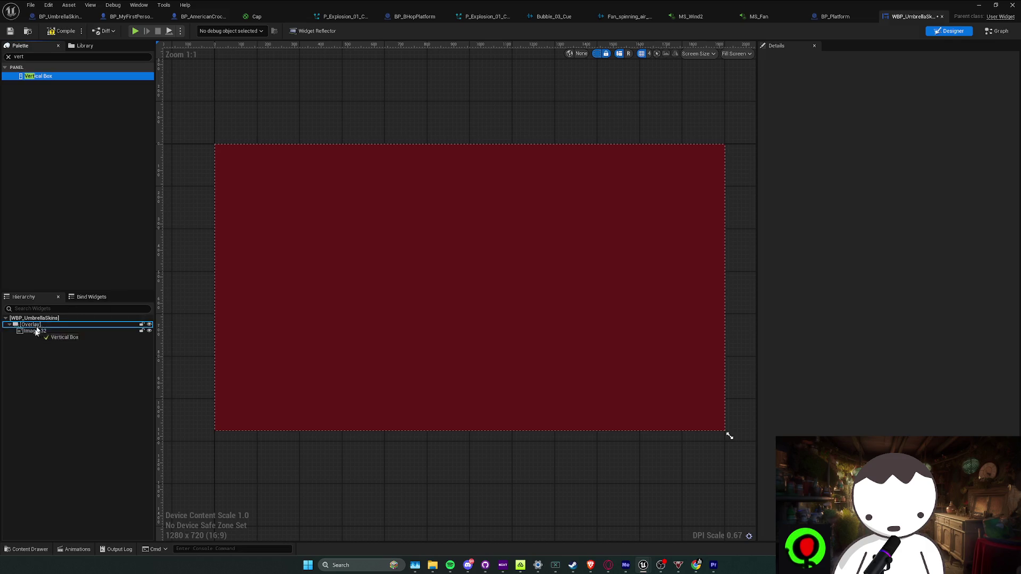
{"action": "mouse_move", "coordinate": [35, 76]}
{"action": "left_mouse_down"}
{"action": "mouse_move", "coordinate": [65, 337]}
{"action": "mouse_move", "coordinate": [43, 333]}
{"action": "mouse_move", "coordinate": [48, 344]}
{"action": "mouse_move", "coordinate": [38, 335]}
{"action": "left_mouse_up"}
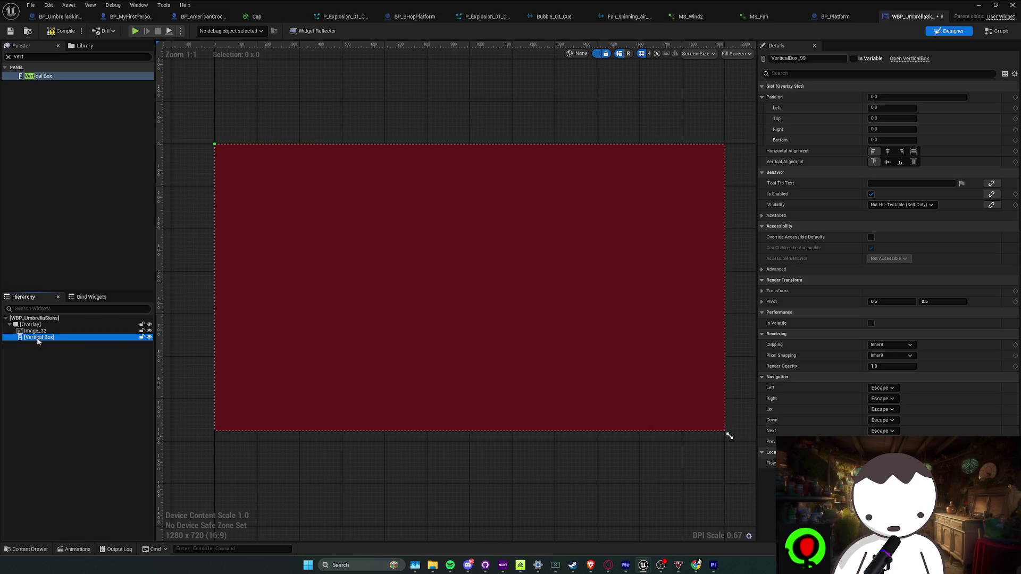
{"action": "left_click", "coordinate": [913, 151]}
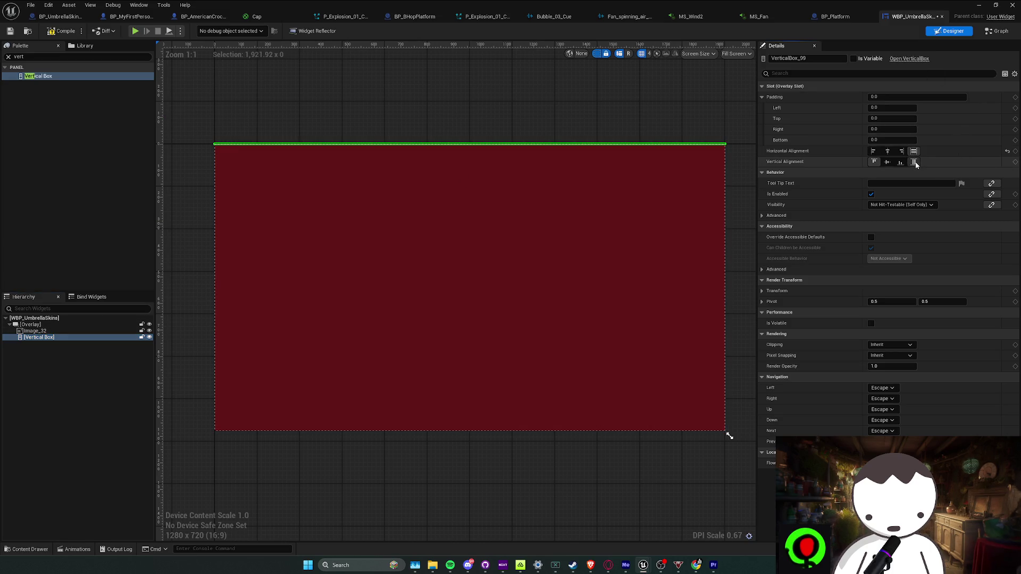
{"action": "left_click", "coordinate": [914, 162]}
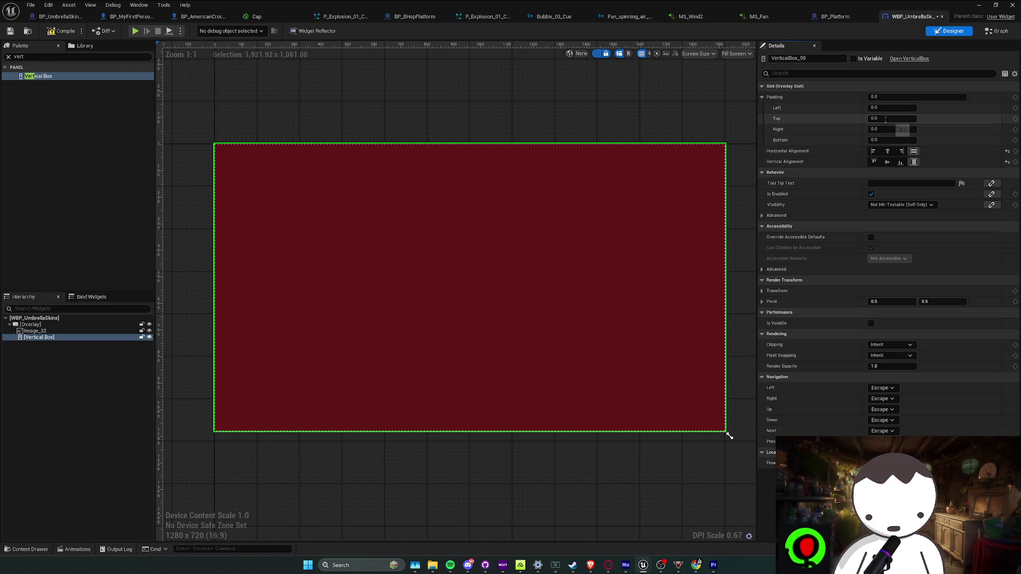
{"action": "left_click", "coordinate": [885, 119]}
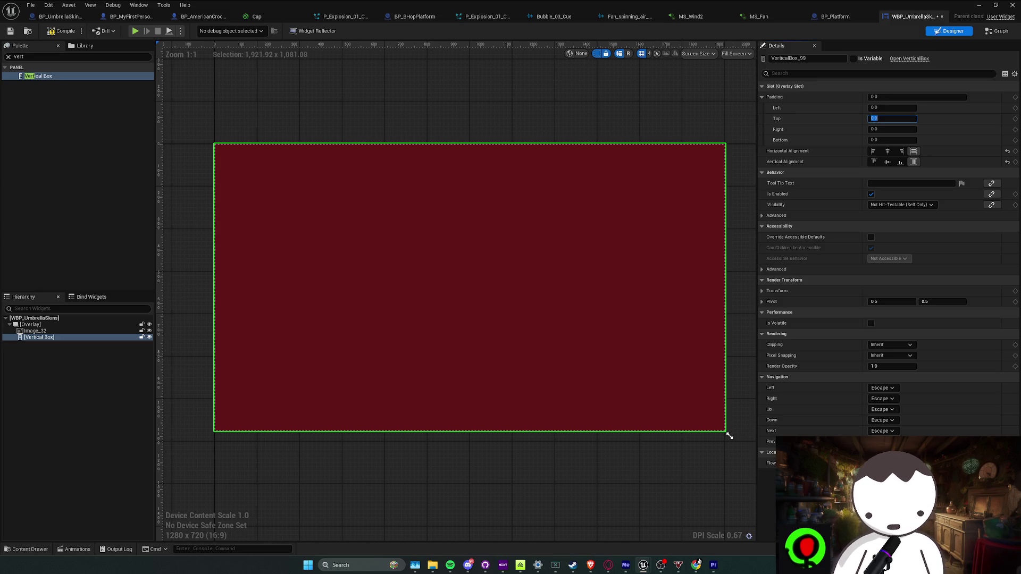
{"action": "key", "text": "alt+Tab"}
{"action": "scroll", "coordinate": [594, 181], "scroll_direction": "up", "scroll_amount": 5}
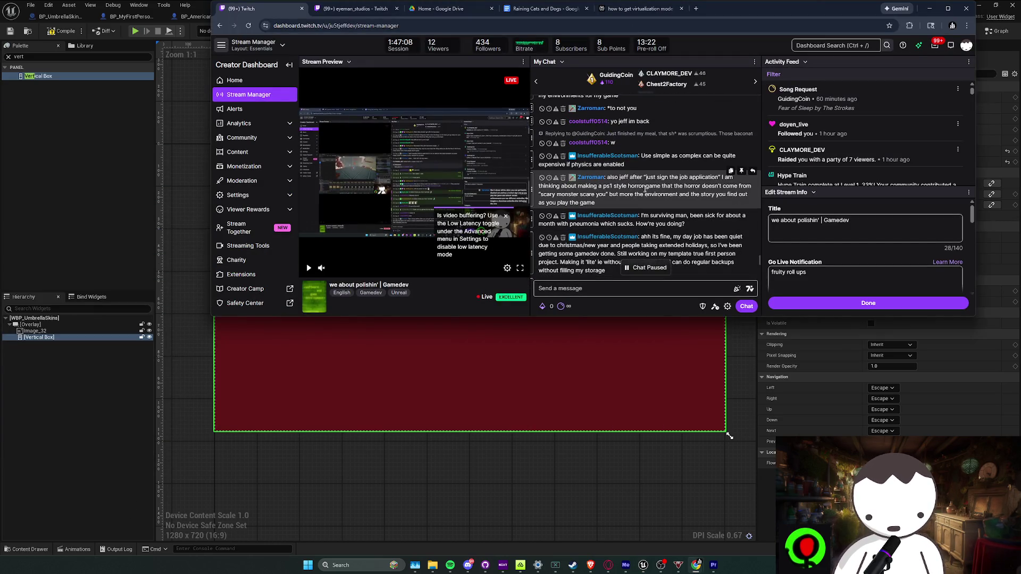
{"action": "scroll", "coordinate": [606, 213], "scroll_direction": "down", "scroll_amount": 10}
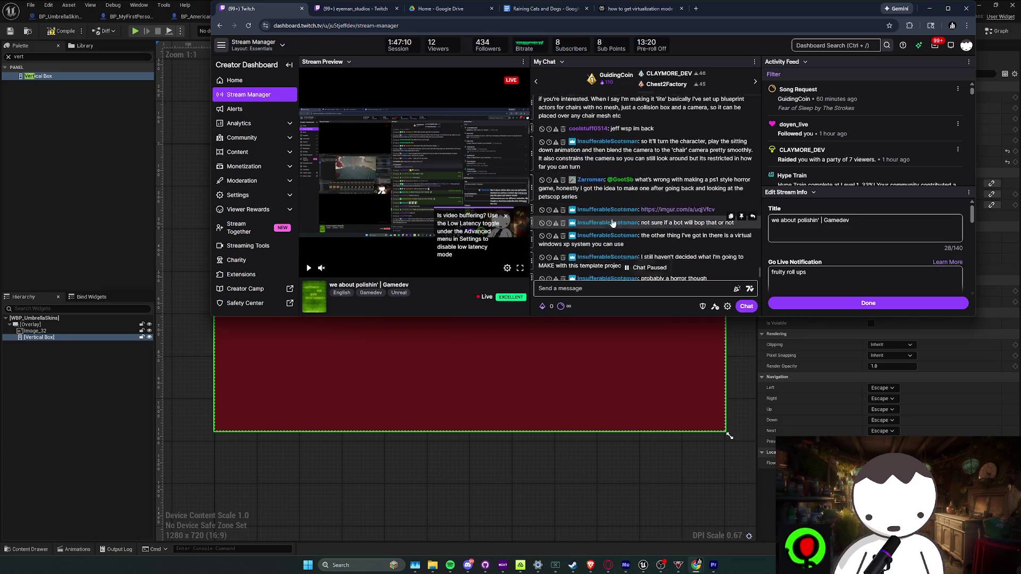
{"action": "scroll", "coordinate": [614, 223], "scroll_direction": "up", "scroll_amount": 3}
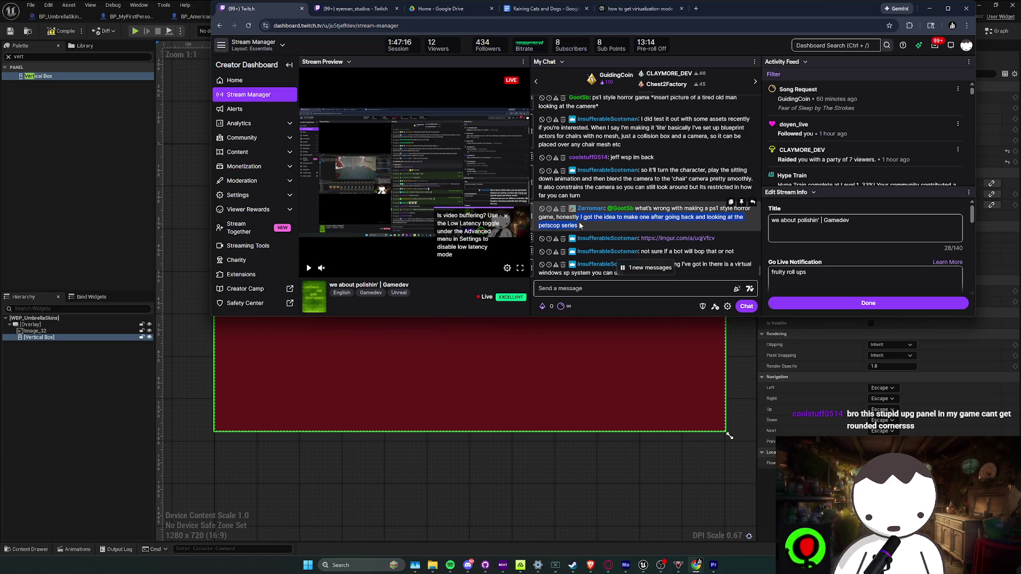
{"action": "left_click", "coordinate": [580, 225]}
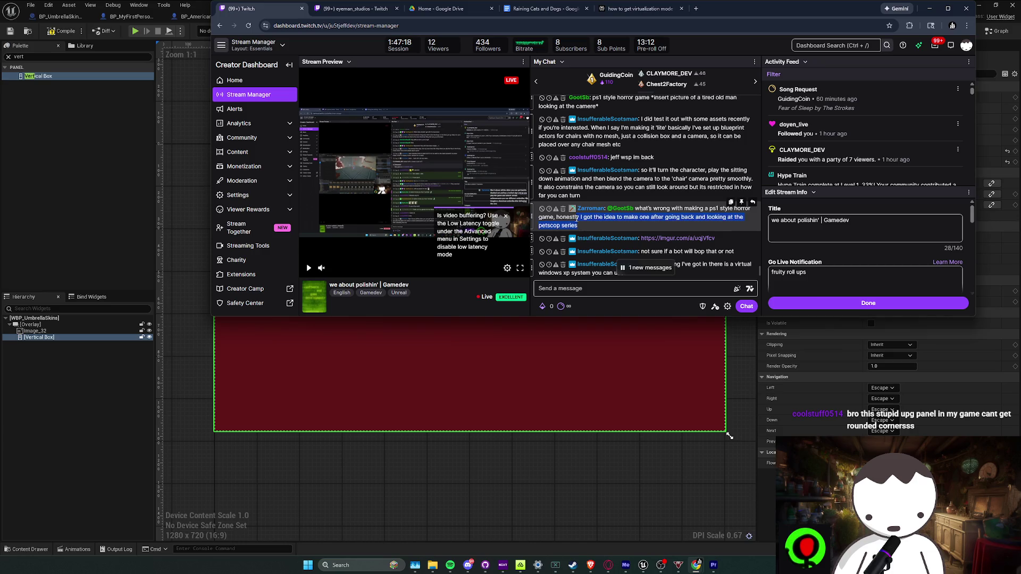
{"action": "scroll", "coordinate": [572, 218], "scroll_direction": "down", "scroll_amount": 3}
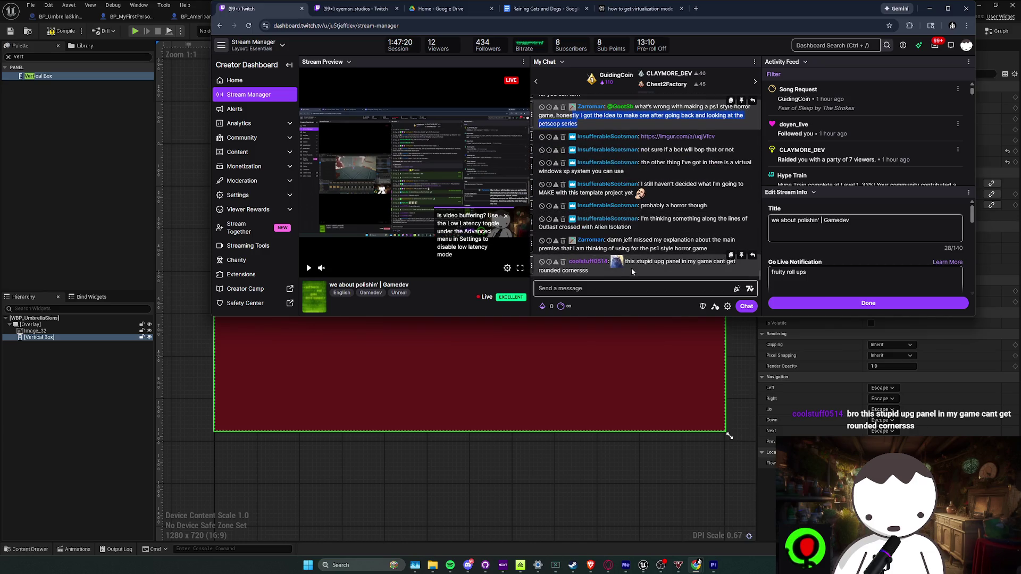
{"action": "mouse_move", "coordinate": [741, 2]}
{"action": "left_mouse_down"}
{"action": "mouse_move", "coordinate": [319, 124]}
{"action": "mouse_move", "coordinate": [0, 159]}
{"action": "left_mouse_up"}
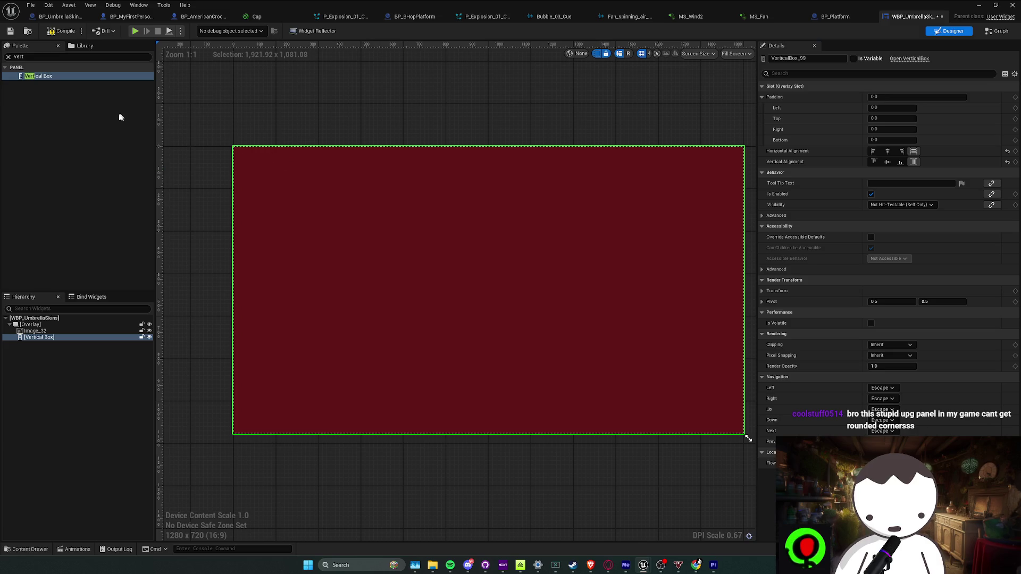
Clear the 'vert' Palette search so all widgets are listed.
{"action": "left_click", "coordinate": [53, 57]}
{"action": "key", "text": "BackSpace"}
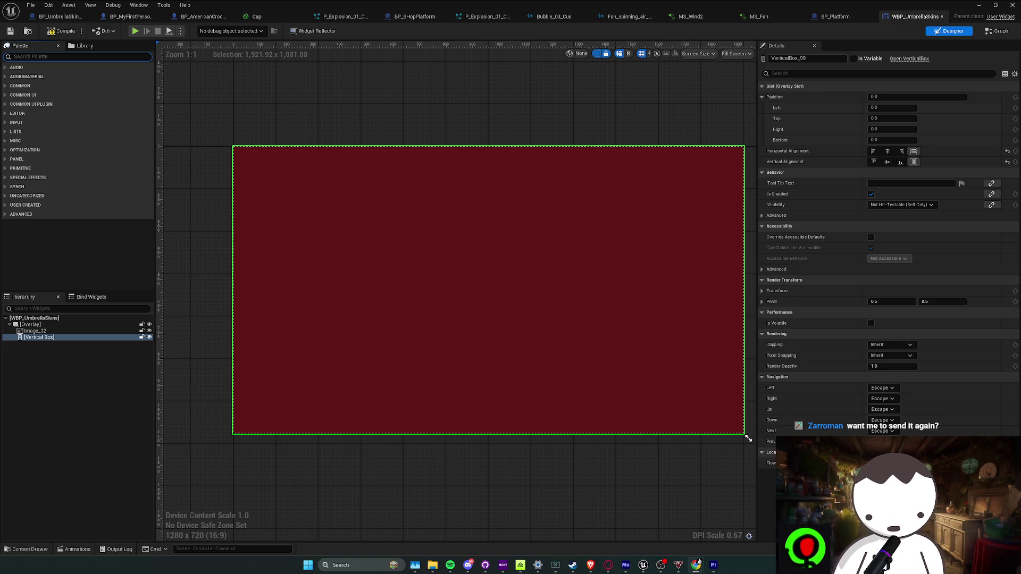
{"action": "left_click_drag", "start_coordinate": [405, 267], "coordinate": [388, 255]}
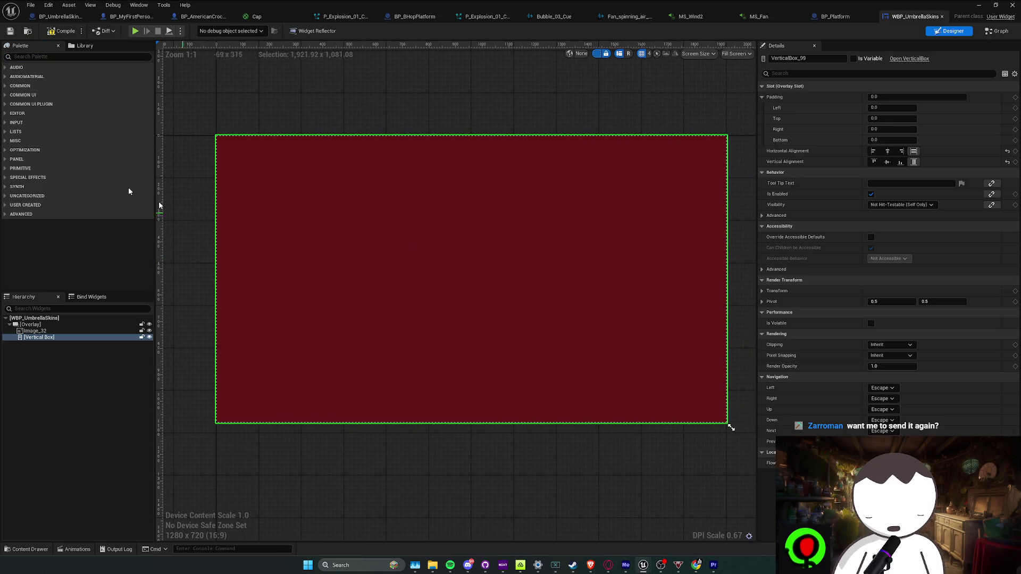
Pad the Vertical Box 150 left and right, 50 top and bottom, then save.
{"action": "left_click", "coordinate": [887, 108]}
{"action": "type", "text": "15"}
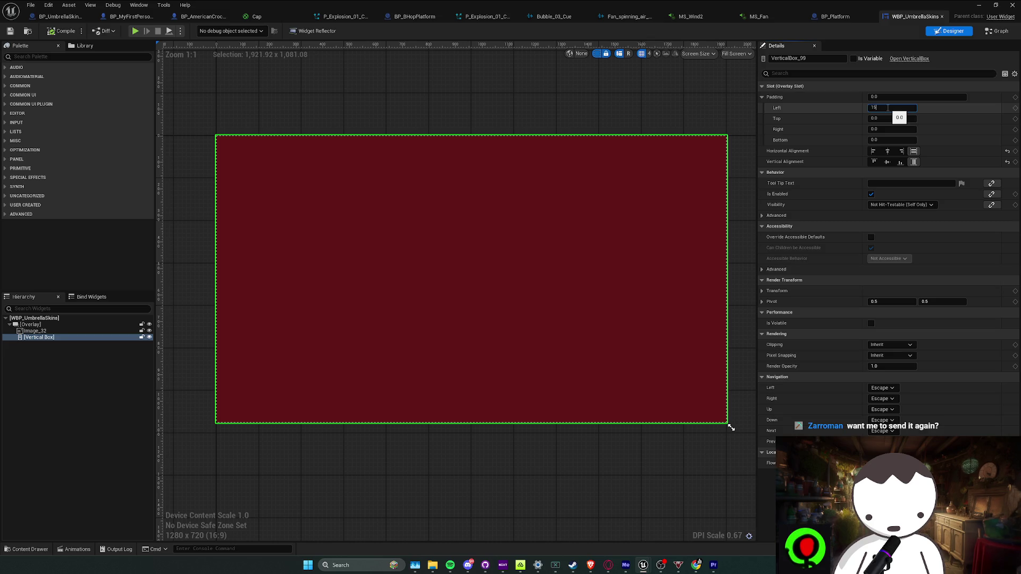
{"action": "type", "text": "0"}
{"action": "key", "text": "Tab"}
{"action": "key", "text": "Tab"}
{"action": "key", "text": "Tab"}
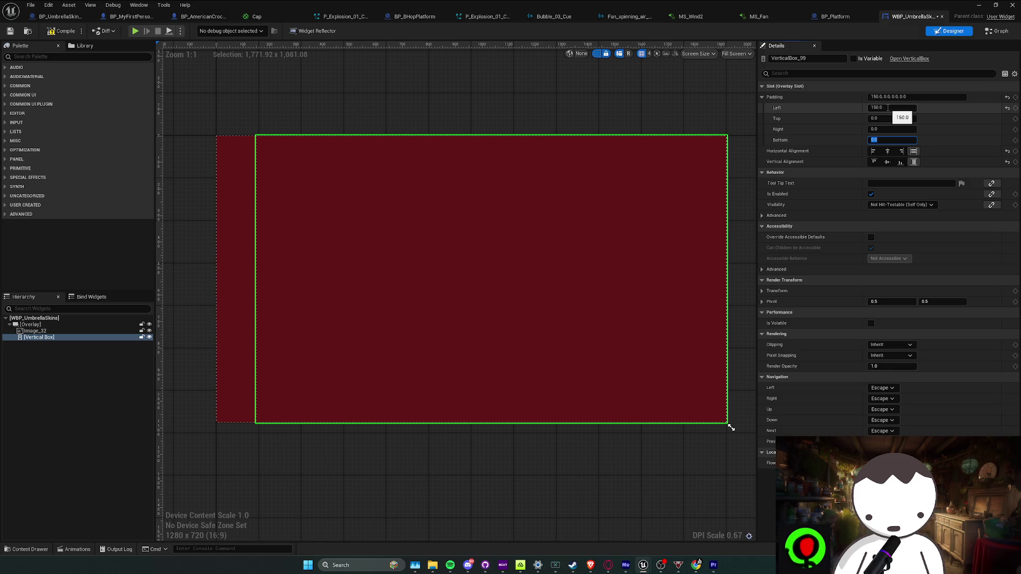
{"action": "key", "text": "shift+Tab"}
{"action": "key", "text": "shift+Tab"}
{"action": "key", "text": "Tab"}
{"action": "type", "text": "150"}
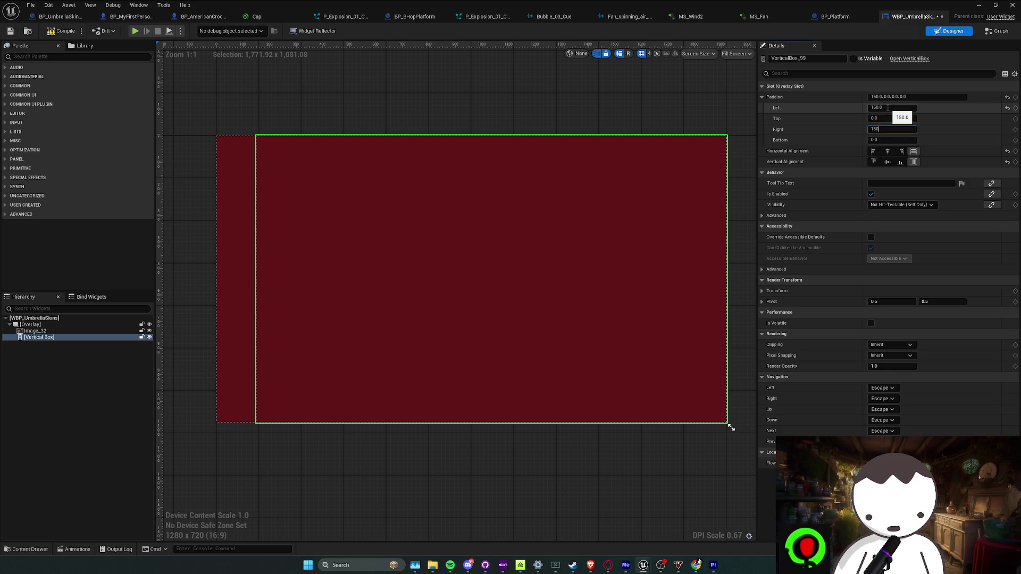
{"action": "key", "text": "shift+Tab"}
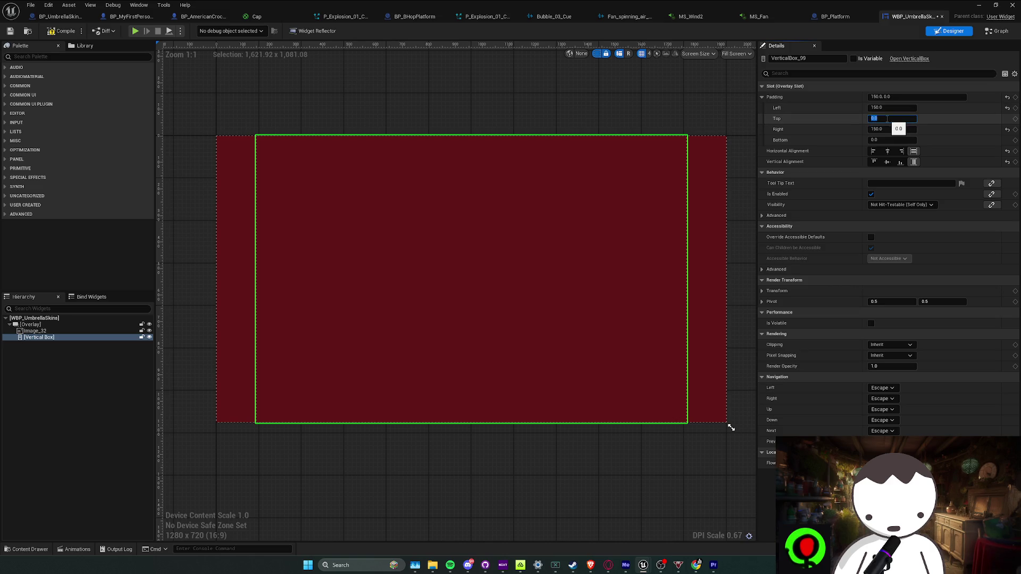
{"action": "type", "text": "50"}
{"action": "key", "text": "Tab"}
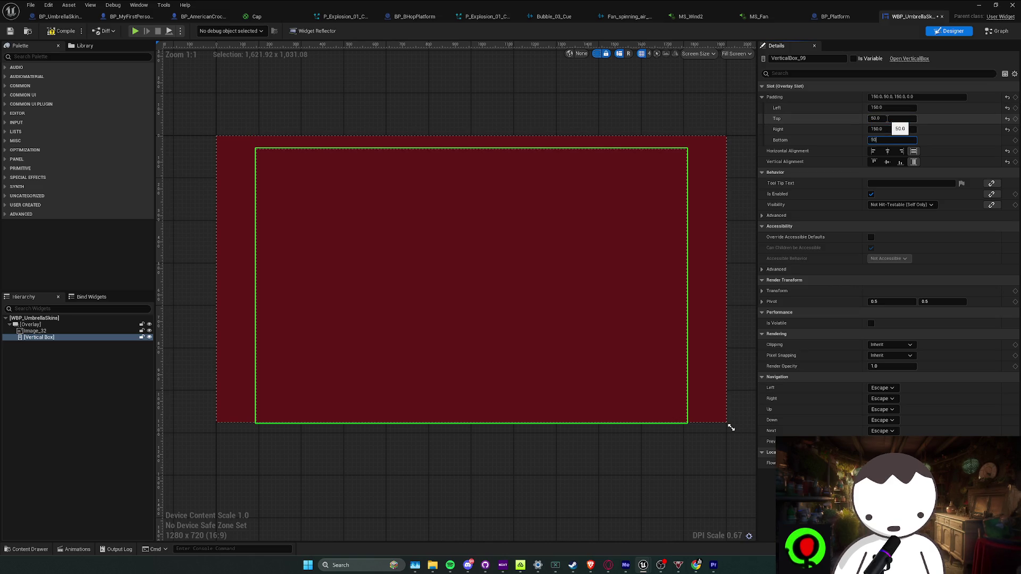
{"action": "key", "text": "Return"}
{"action": "key", "text": "ctrl+s"}
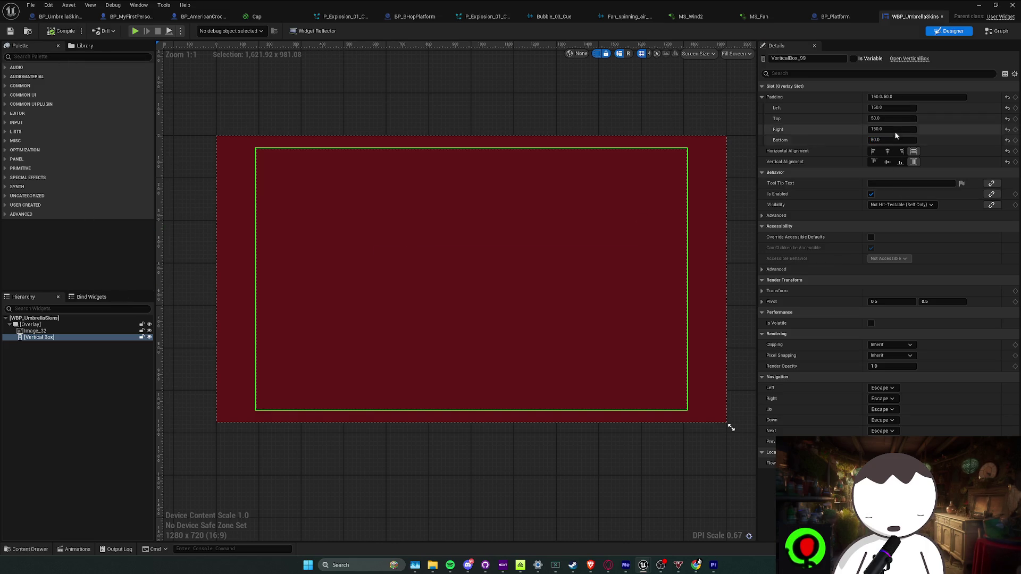
{"action": "left_click", "coordinate": [57, 339]}
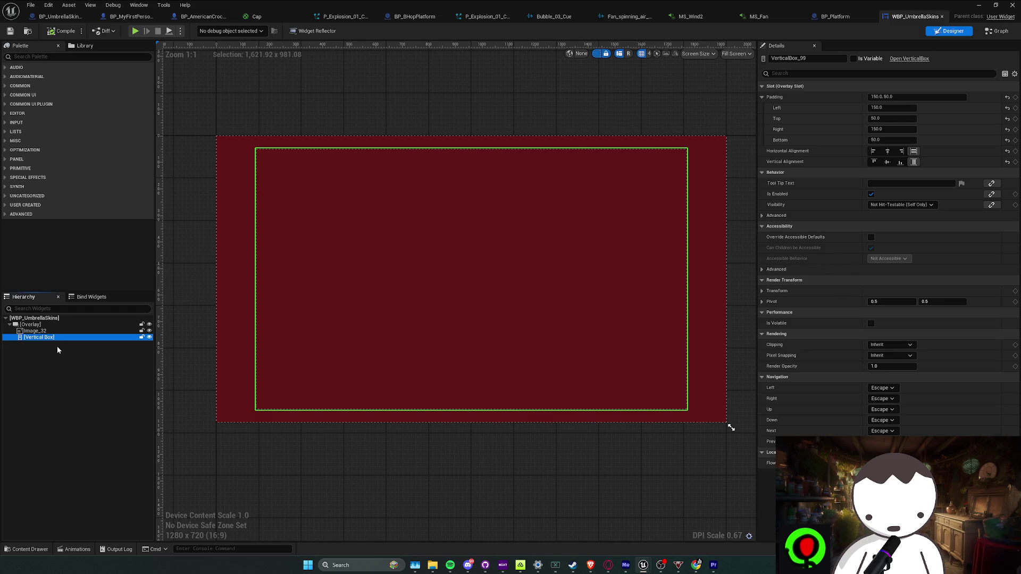
{"action": "left_click", "coordinate": [40, 338]}
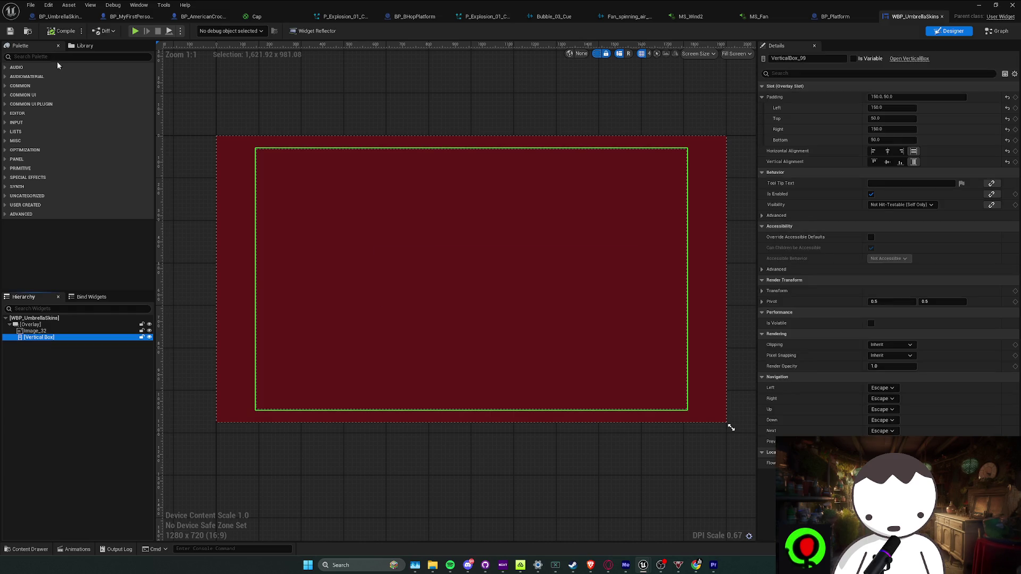
Place a Scroll Box inside the Vertical Box with its Slot Size set to Fill.
{"action": "left_click", "coordinate": [47, 57]}
{"action": "type", "text": "scroll"}
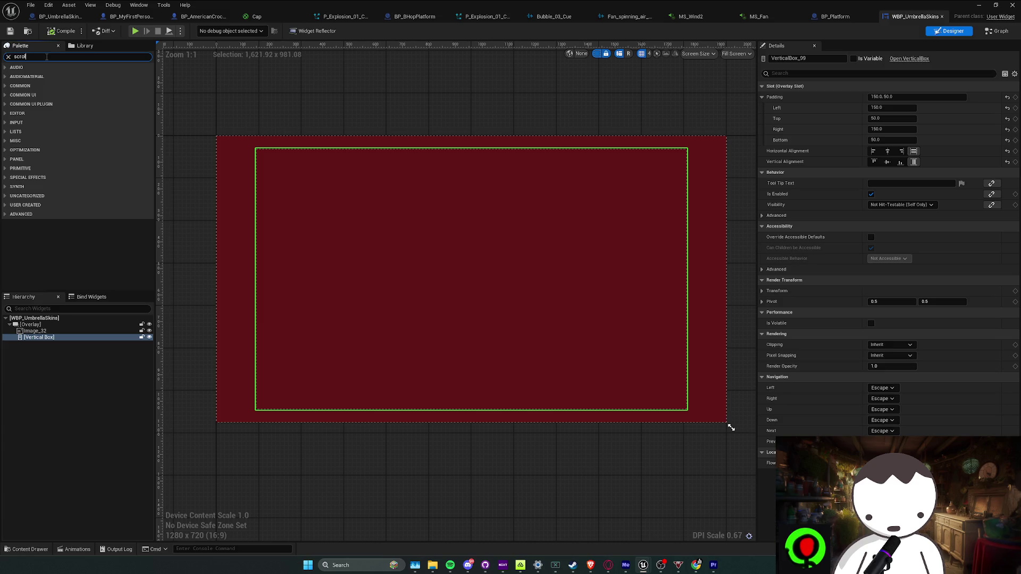
{"action": "left_click", "coordinate": [45, 339]}
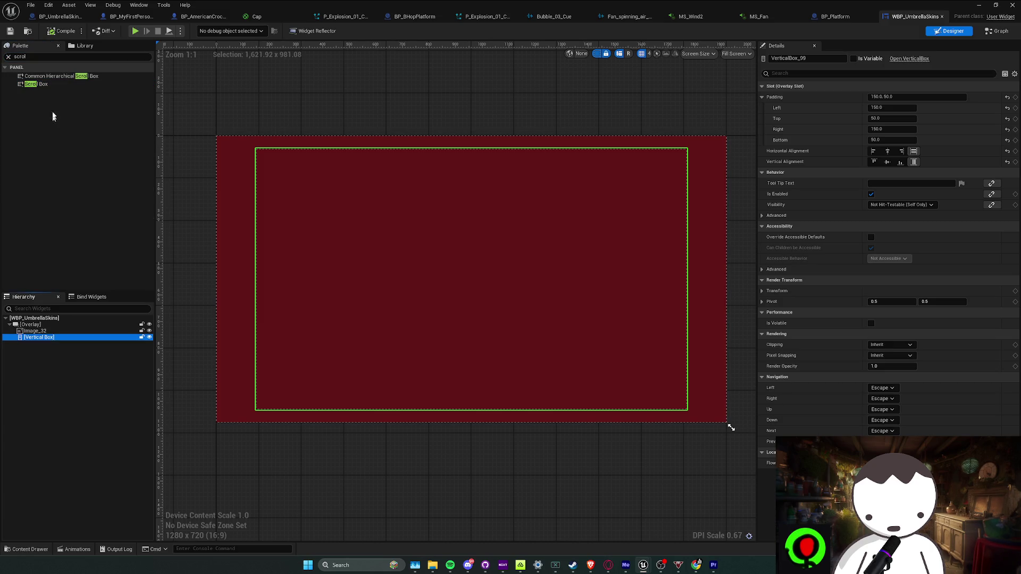
{"action": "left_click_drag", "start_coordinate": [36, 84], "coordinate": [66, 121]}
{"action": "left_click_drag", "start_coordinate": [45, 342], "coordinate": [46, 344]}
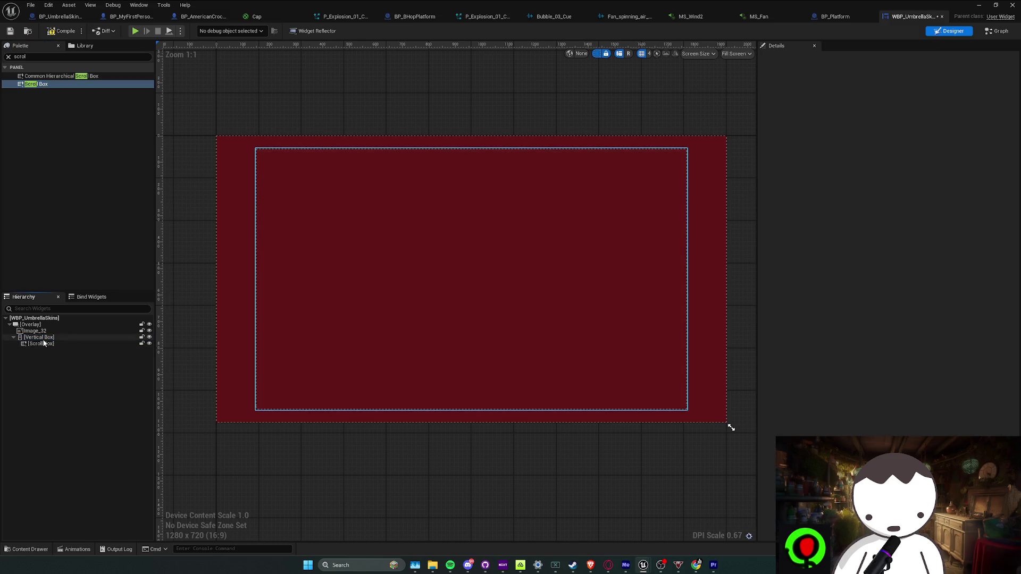
{"action": "left_click", "coordinate": [46, 344]}
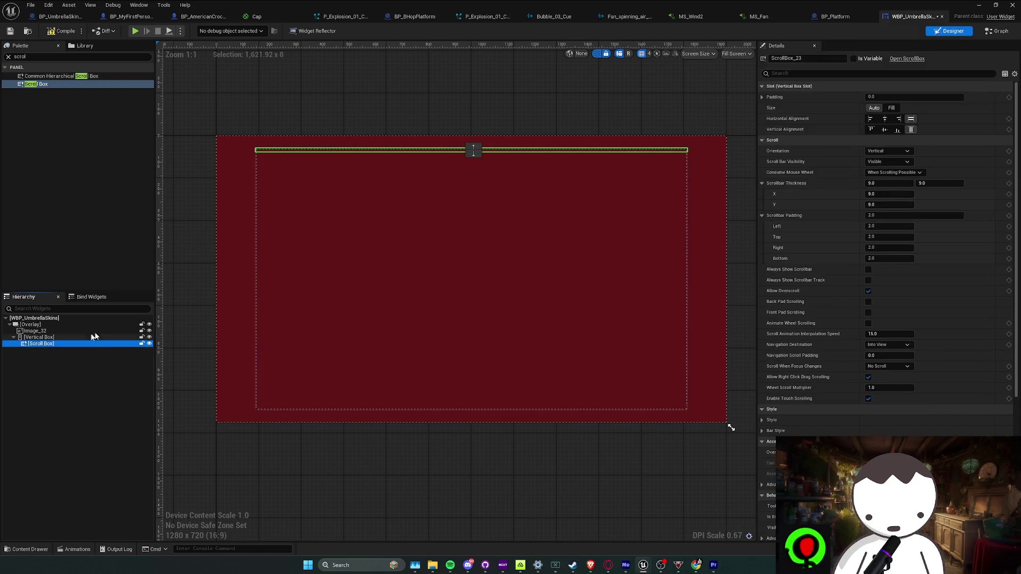
{"action": "left_click", "coordinate": [891, 108]}
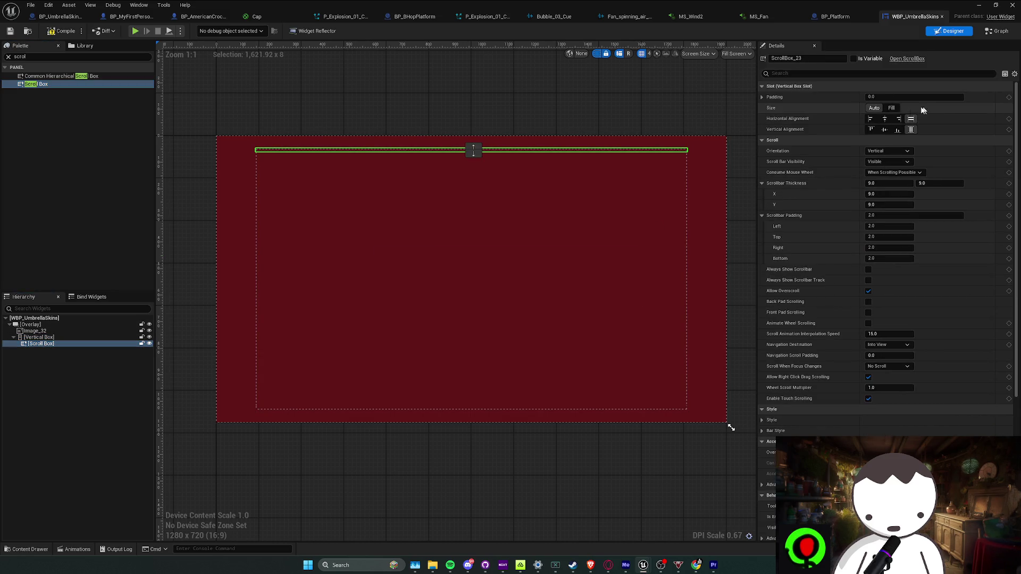
{"action": "left_click", "coordinate": [53, 337]}
{"action": "left_click", "coordinate": [41, 344]}
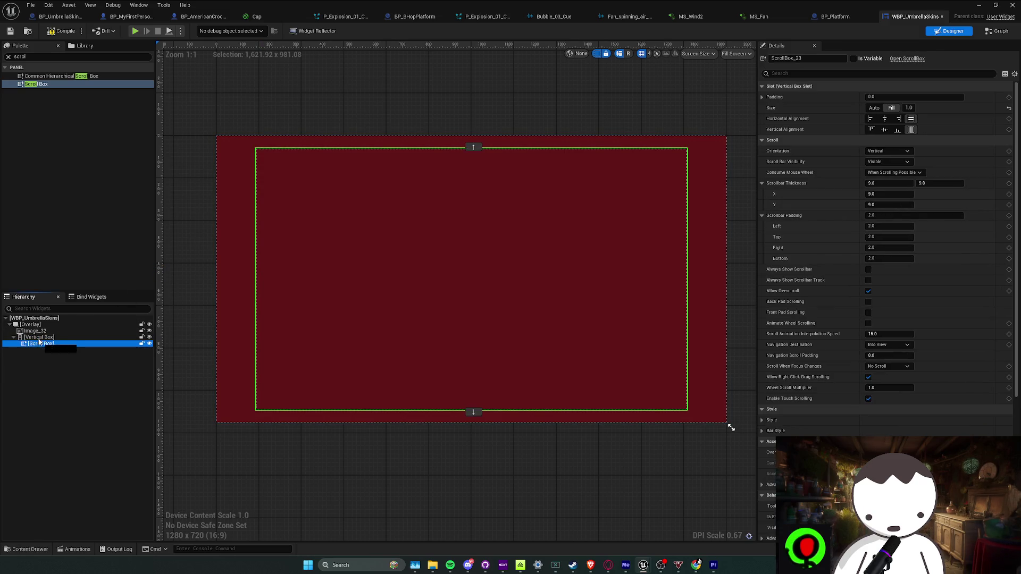
{"action": "left_click_drag", "start_coordinate": [648, 10], "coordinate": [403, 182]}
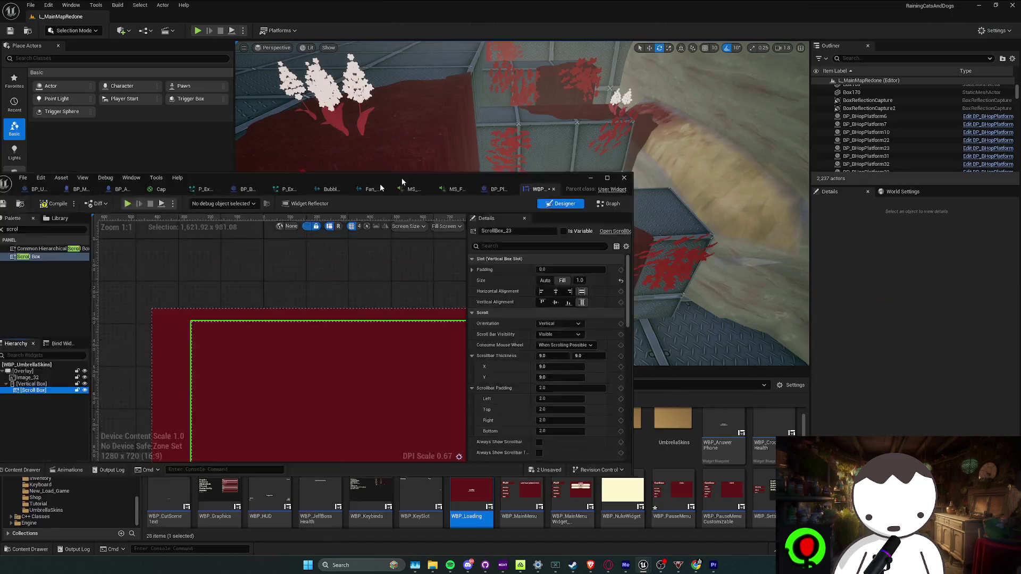
{"action": "key", "text": "super+Down"}
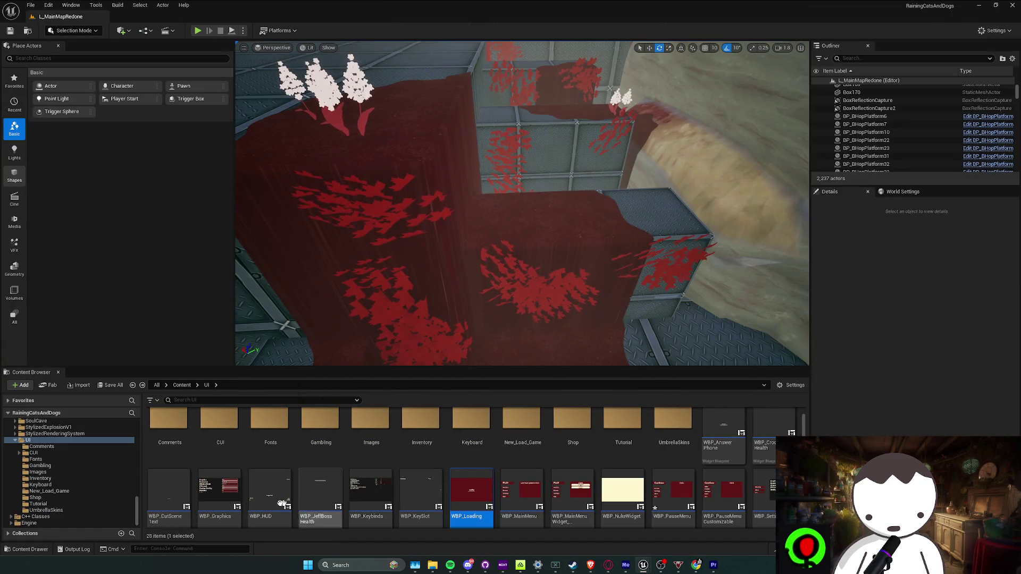
{"action": "double_click", "coordinate": [226, 498]}
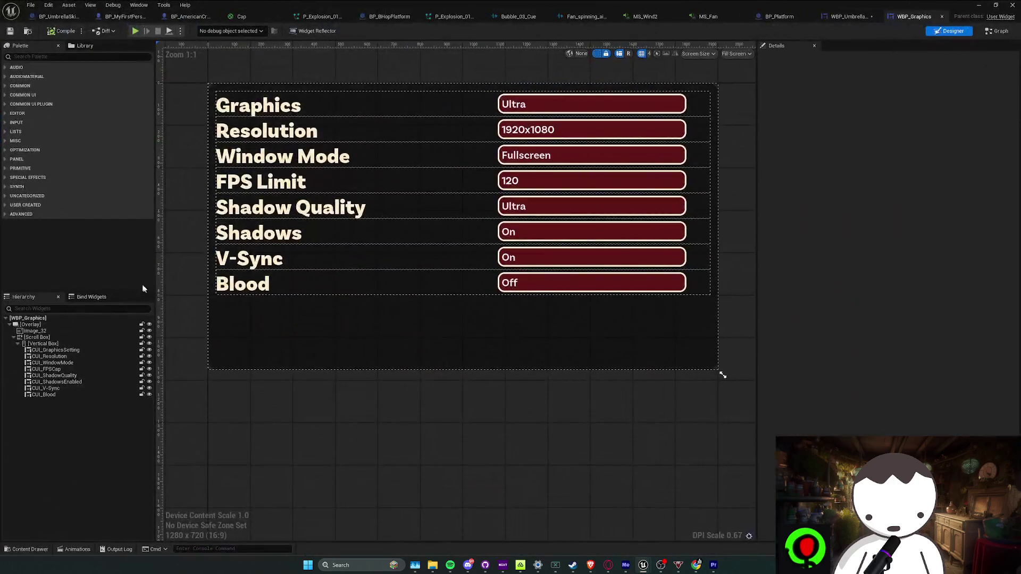
{"action": "left_click", "coordinate": [42, 344]}
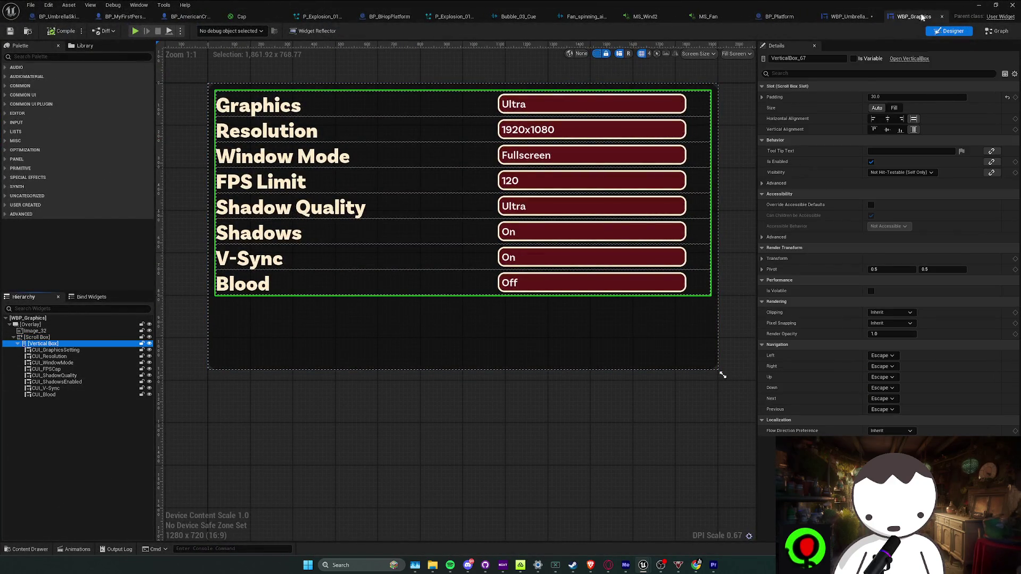
{"action": "left_click", "coordinate": [942, 18]}
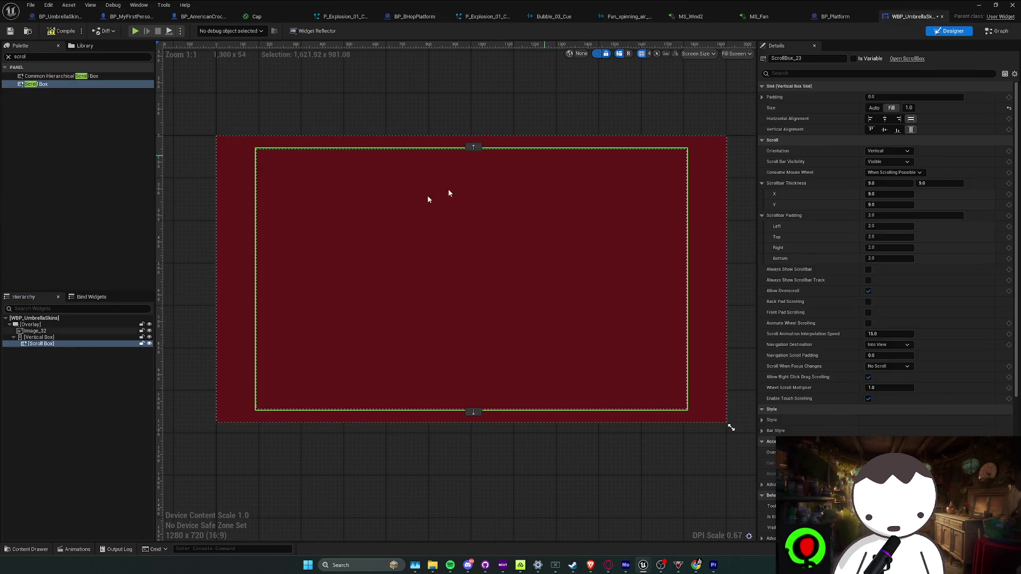
Put the Scroll Box directly under the Overlay and set the Vertical Box slot to Fill.
{"action": "left_click", "coordinate": [40, 337]}
{"action": "left_click_drag", "start_coordinate": [42, 330], "coordinate": [40, 345]}
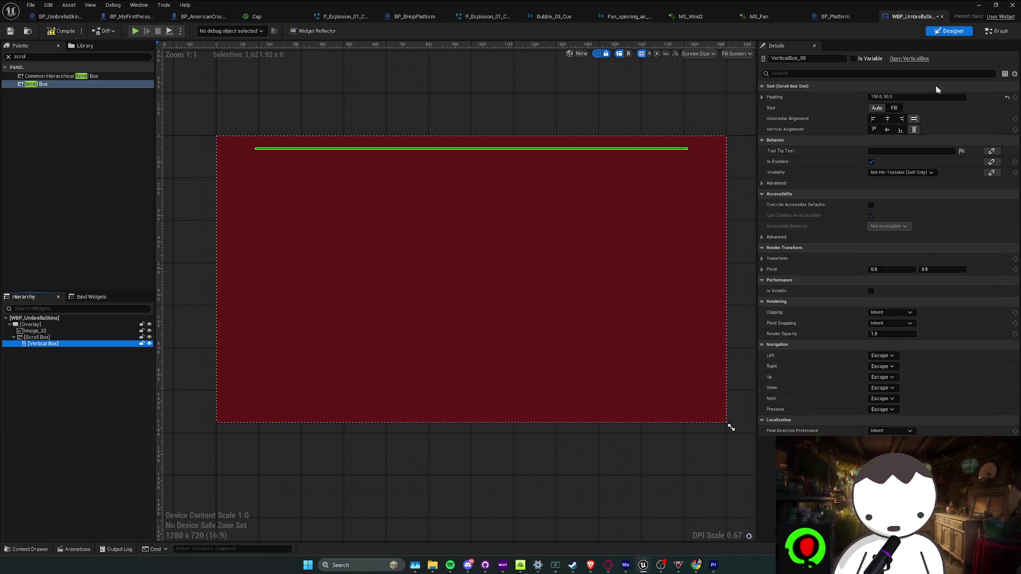
{"action": "left_click", "coordinate": [894, 108]}
Copy the Vertical Box's 150/50/150/50 padding and paste it onto the Scroll Box.
{"action": "left_click", "coordinate": [39, 337]}
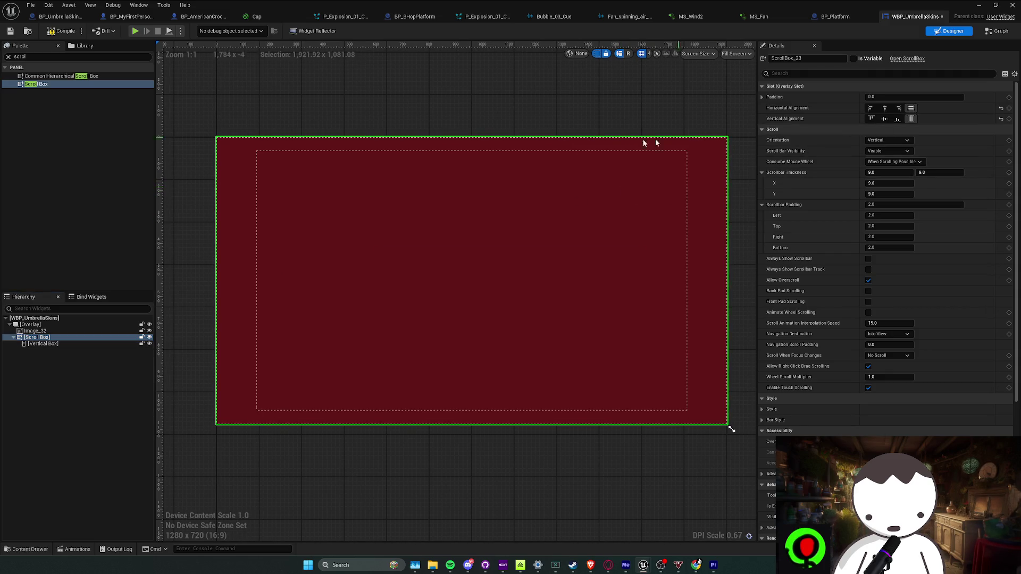
{"action": "left_click", "coordinate": [762, 98]}
{"action": "right_click", "coordinate": [802, 99]}
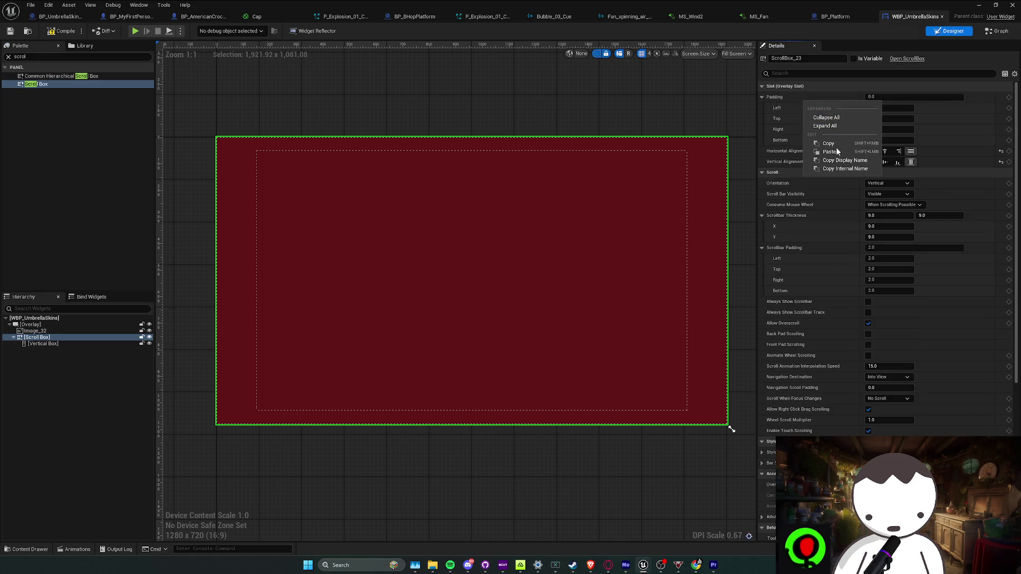
{"action": "left_click", "coordinate": [828, 143]}
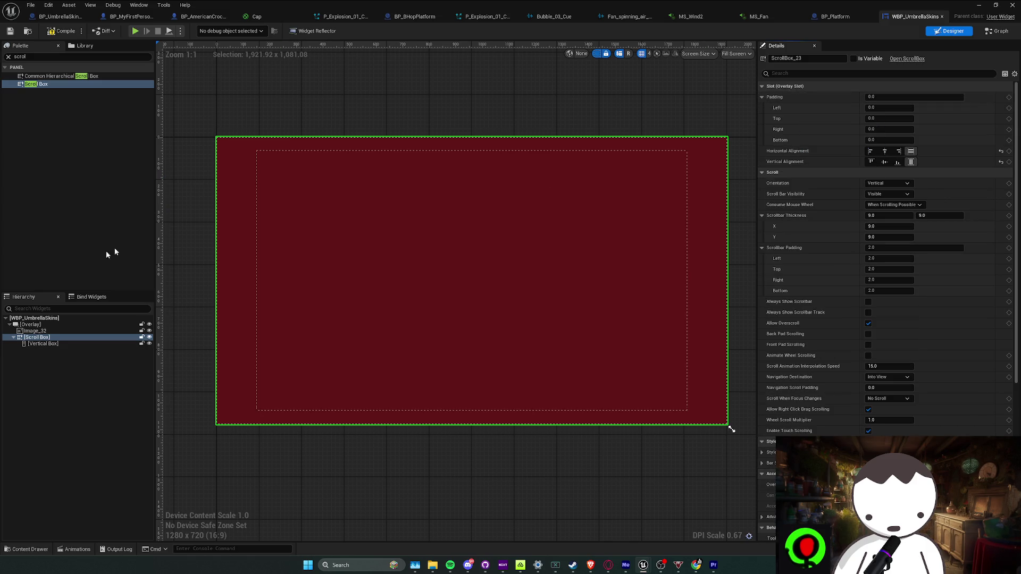
{"action": "left_click", "coordinate": [39, 343]}
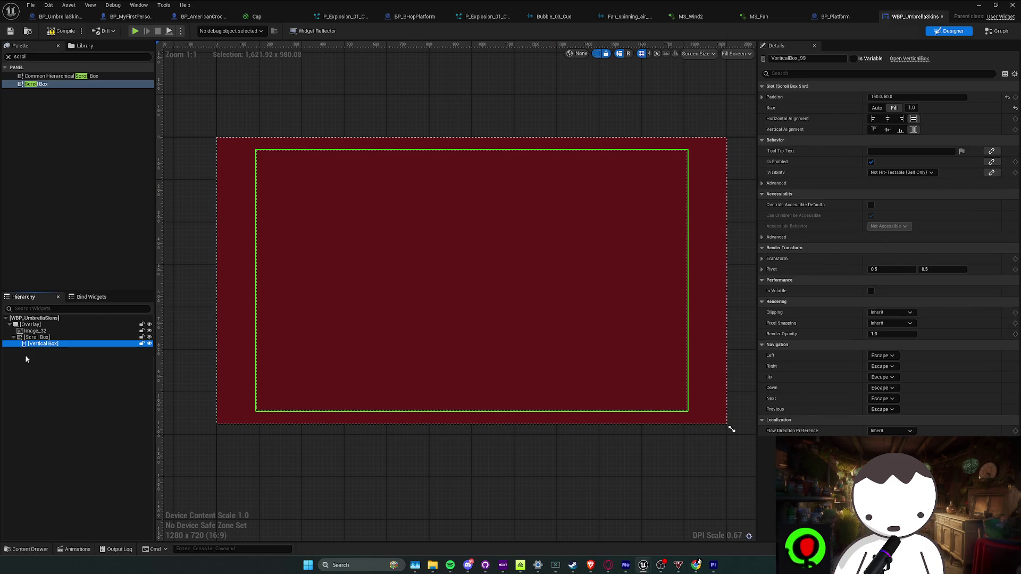
{"action": "right_click", "coordinate": [819, 99]}
{"action": "left_click", "coordinate": [844, 139]}
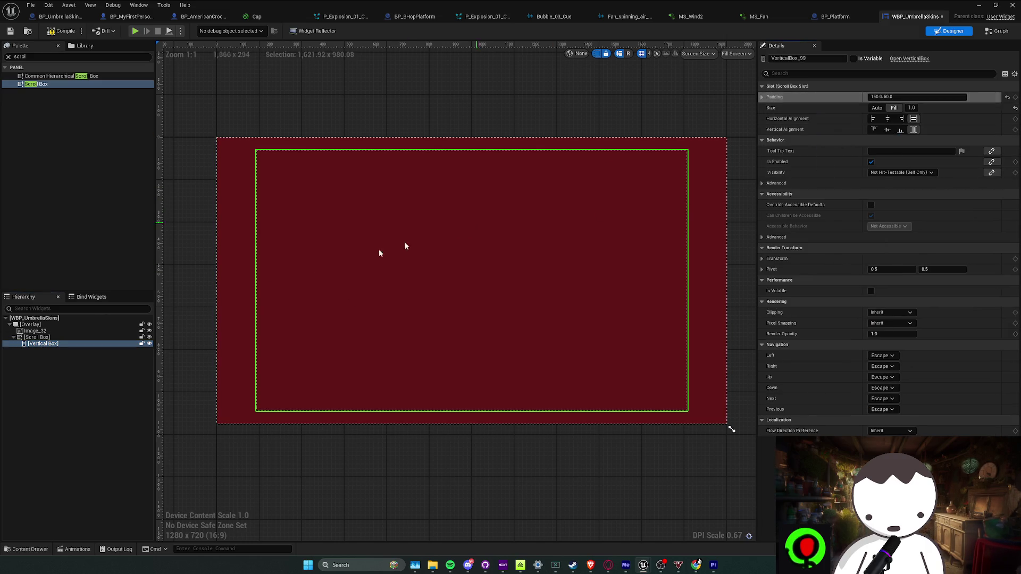
{"action": "left_click", "coordinate": [37, 337]}
{"action": "right_click", "coordinate": [818, 100]}
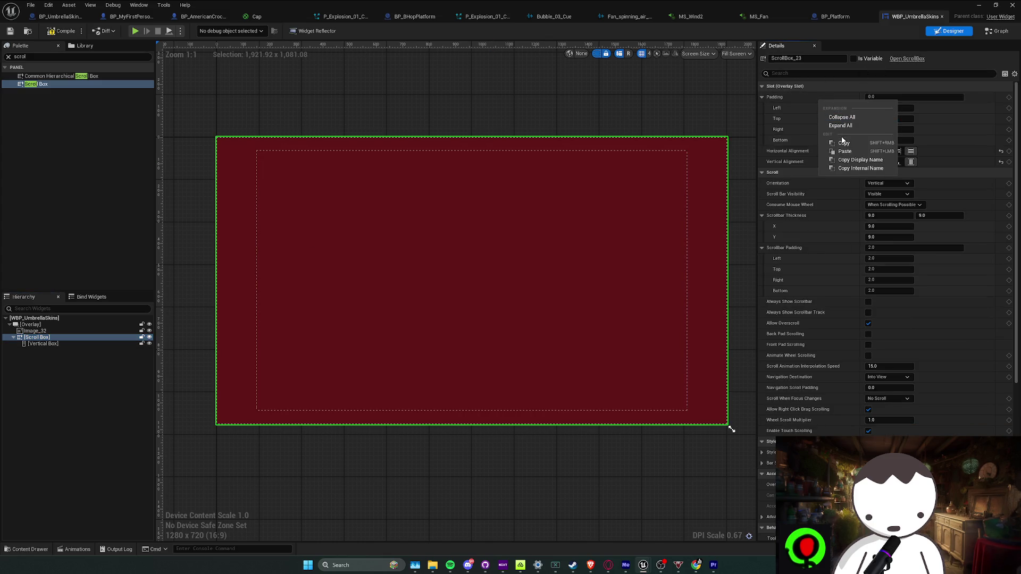
{"action": "left_click", "coordinate": [832, 150]}
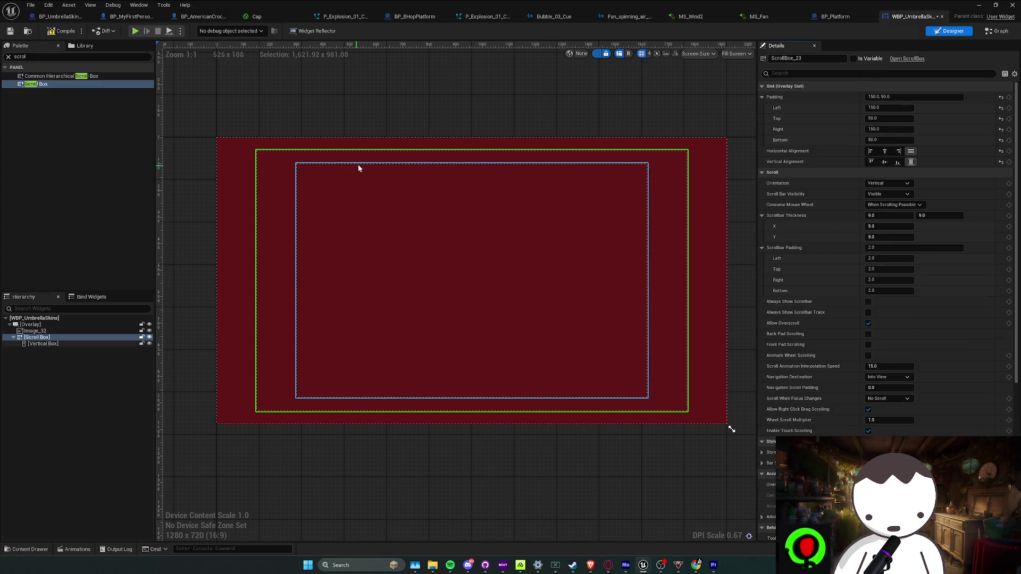
Set the Vertical Box's padding to 0.
{"action": "left_click", "coordinate": [48, 343]}
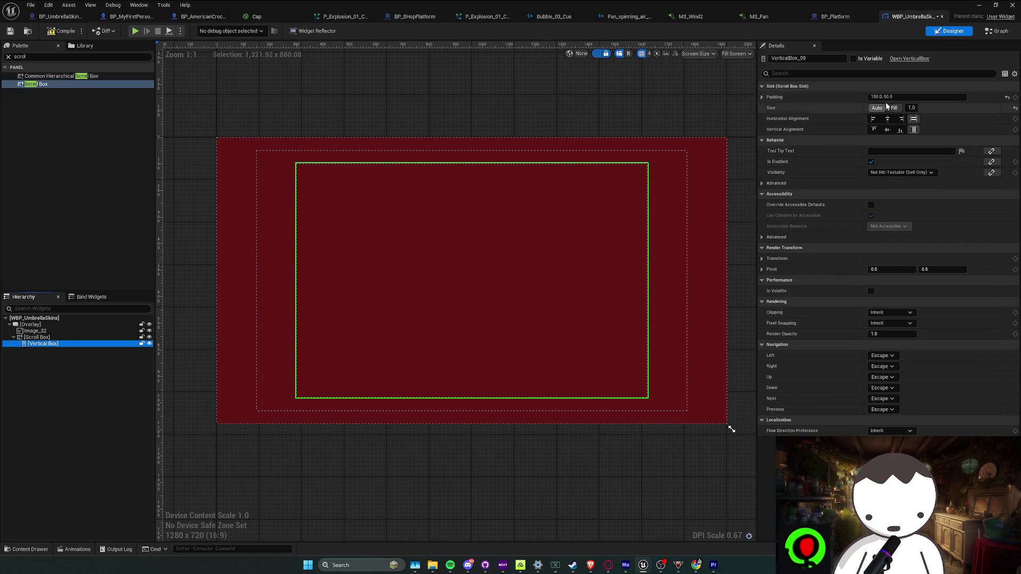
{"action": "left_click", "coordinate": [898, 101]}
{"action": "type", "text": "0"}
{"action": "key", "text": "Return"}
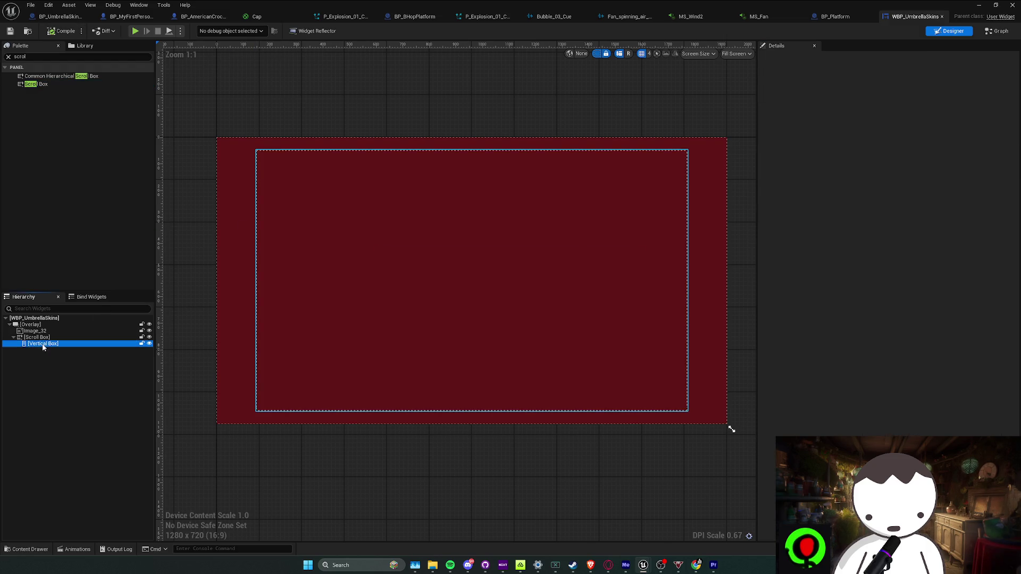
{"action": "left_click", "coordinate": [999, 31]}
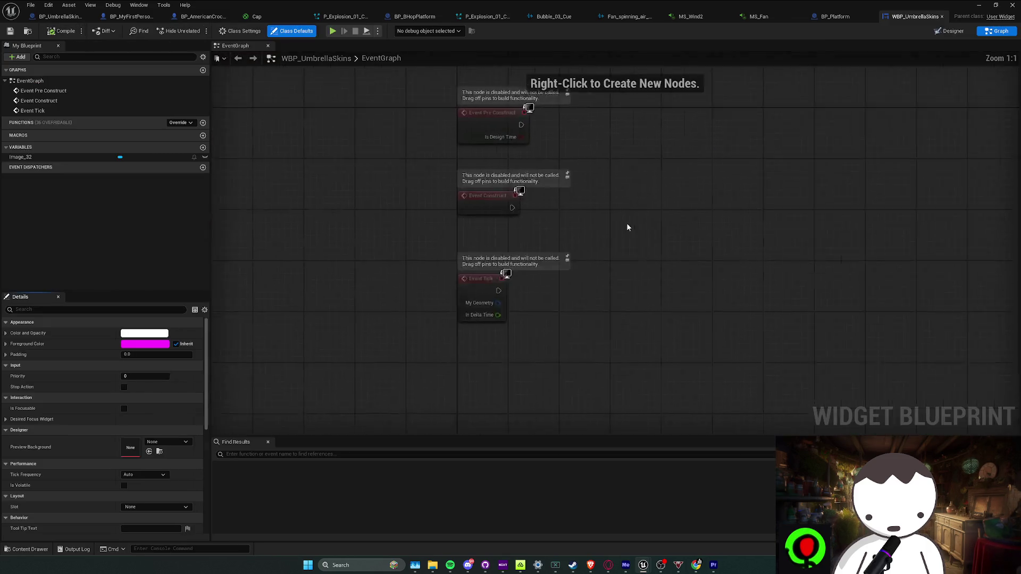
Delete the three default event nodes, return to Designer, and minimize Discord and the widget editor.
{"action": "key", "text": "Delete"}
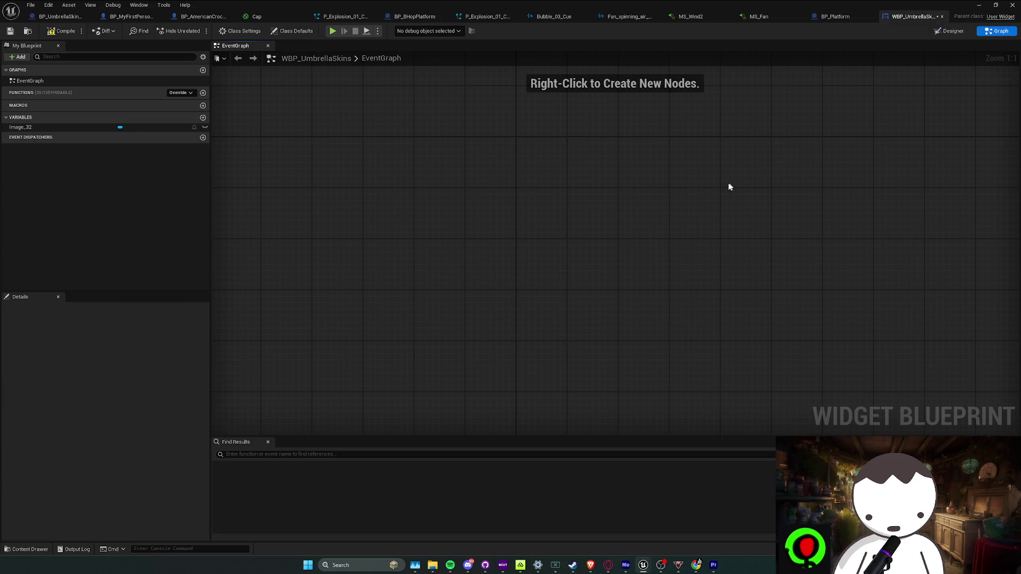
{"action": "left_click", "coordinate": [949, 30]}
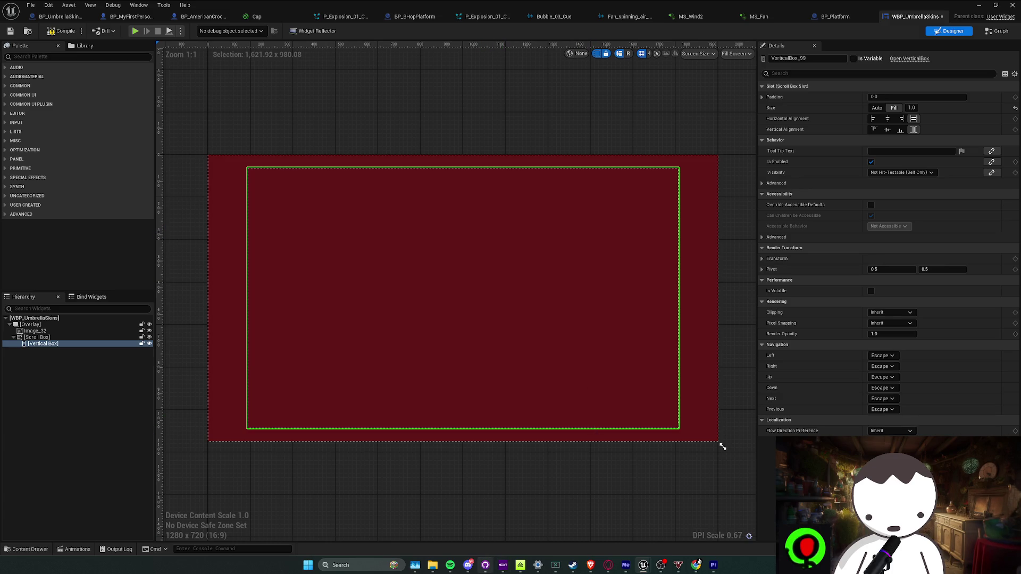
{"action": "left_click", "coordinate": [467, 566]}
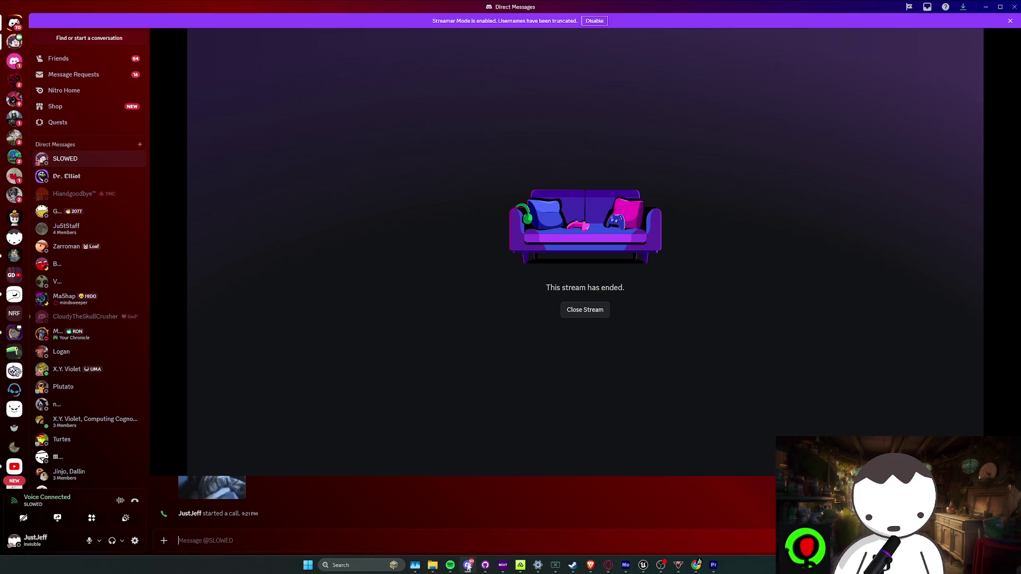
{"action": "left_click", "coordinate": [585, 309]}
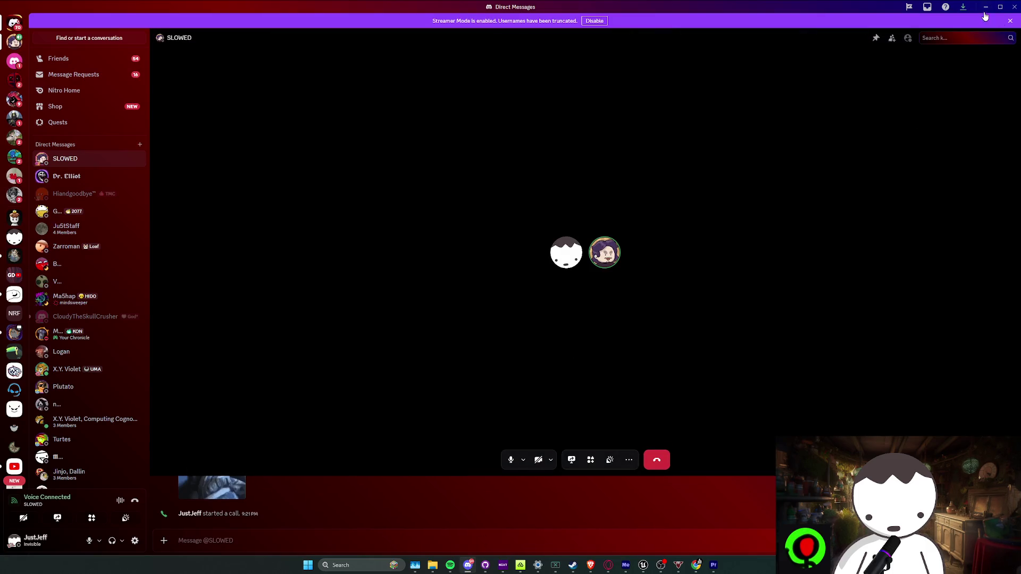
{"action": "left_click", "coordinate": [985, 7]}
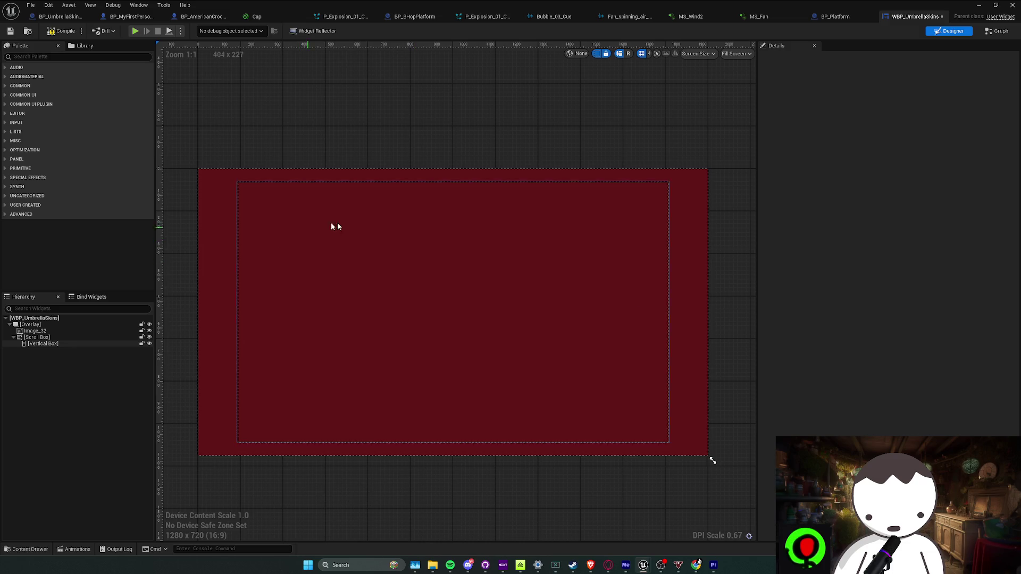
{"action": "left_click", "coordinate": [983, 7]}
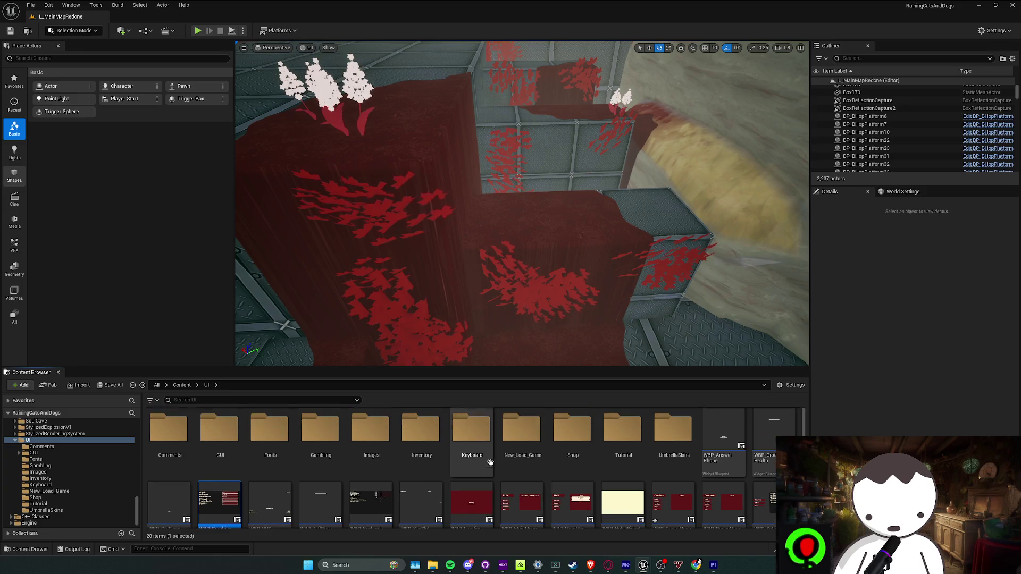
Create a User Widget blueprint named WBP_UmbrellaButton in the UmbrellaSkins folder and open it.
{"action": "double_click", "coordinate": [663, 462]}
{"action": "right_click", "coordinate": [383, 492]}
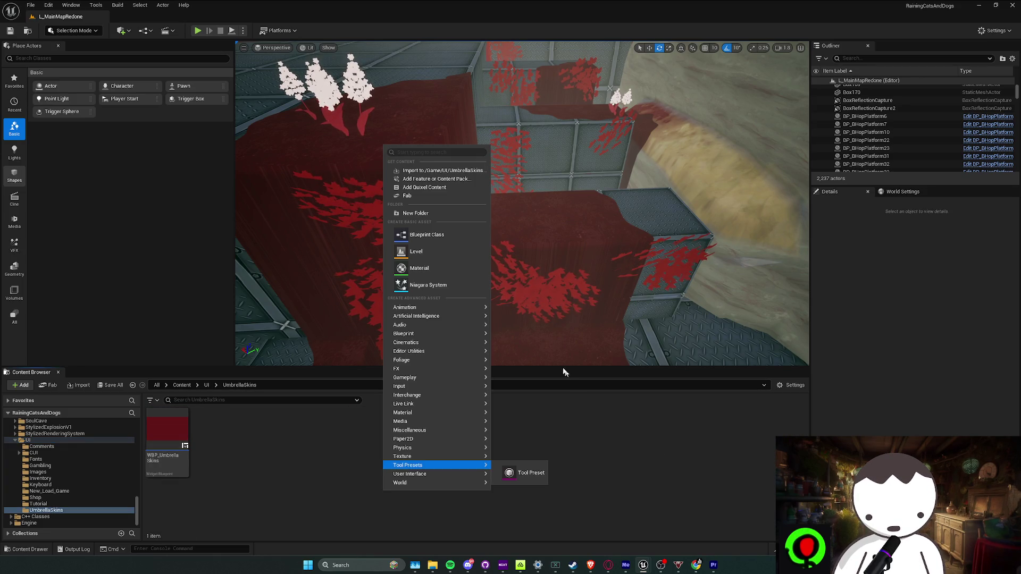
{"action": "mouse_move", "coordinate": [426, 474]}
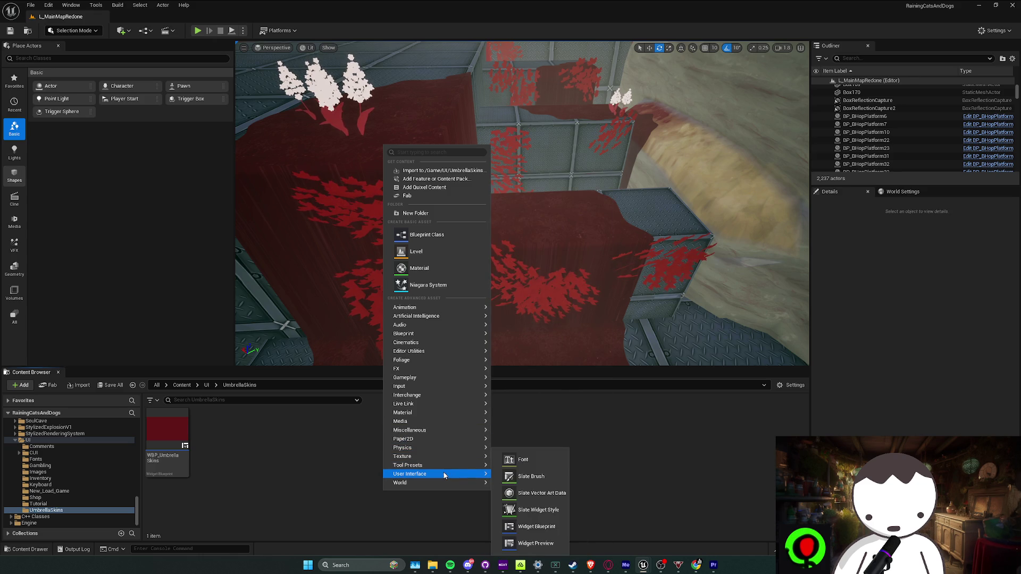
{"action": "left_click", "coordinate": [535, 532]}
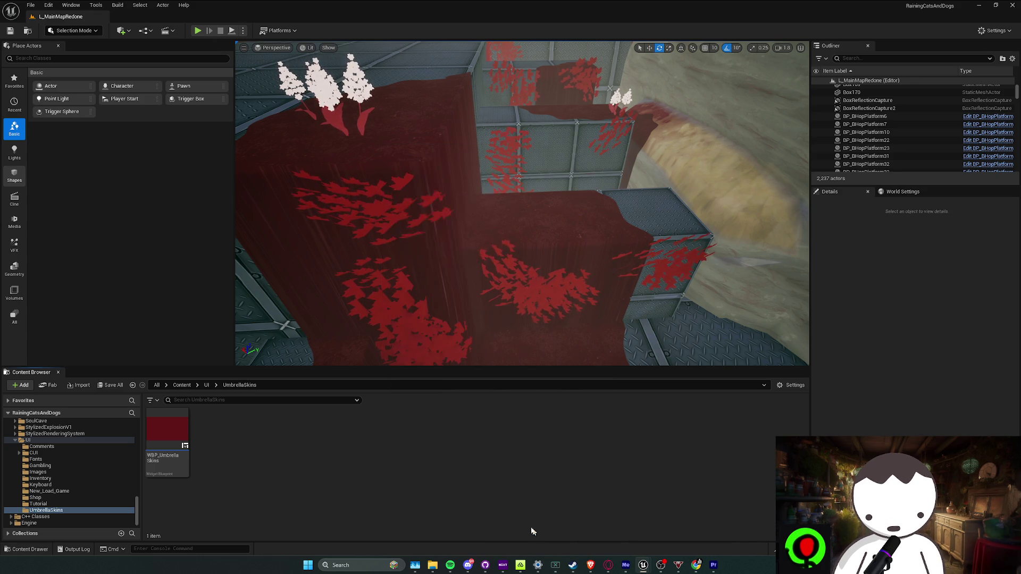
{"action": "left_click", "coordinate": [426, 225]}
{"action": "type", "text": "UmbrellaButton"}
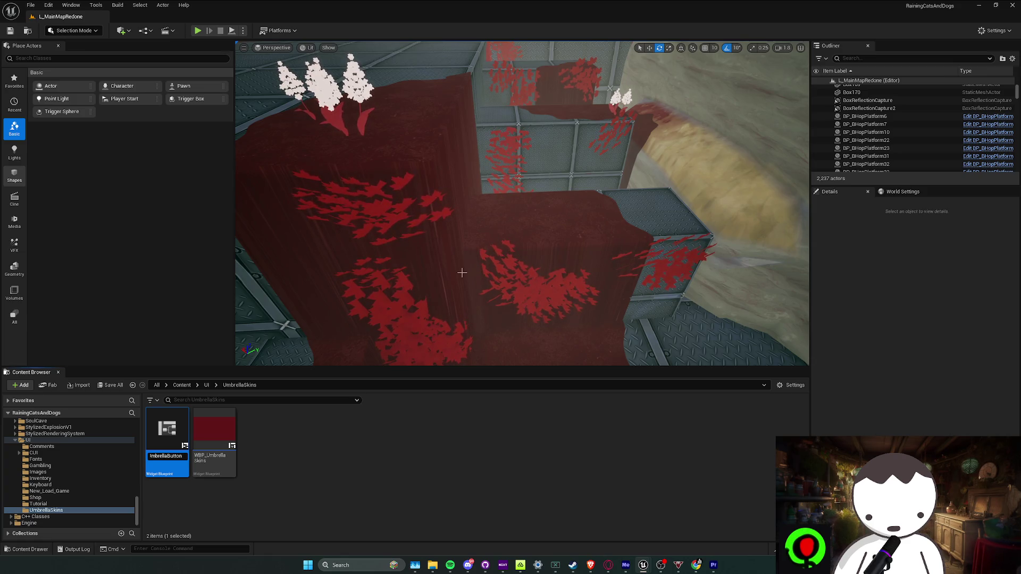
{"action": "key", "text": "Return"}
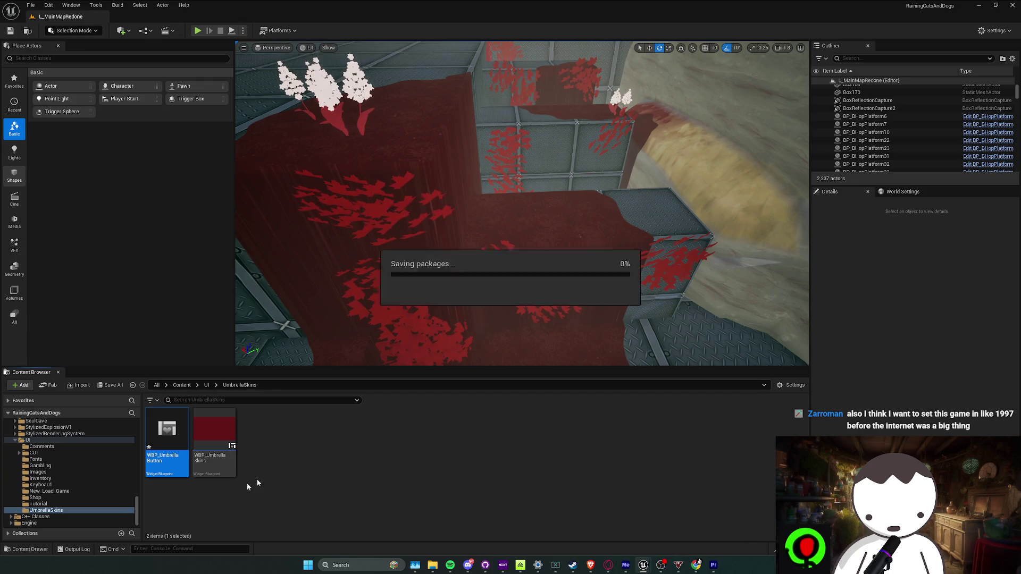
{"action": "double_click", "coordinate": [168, 468]}
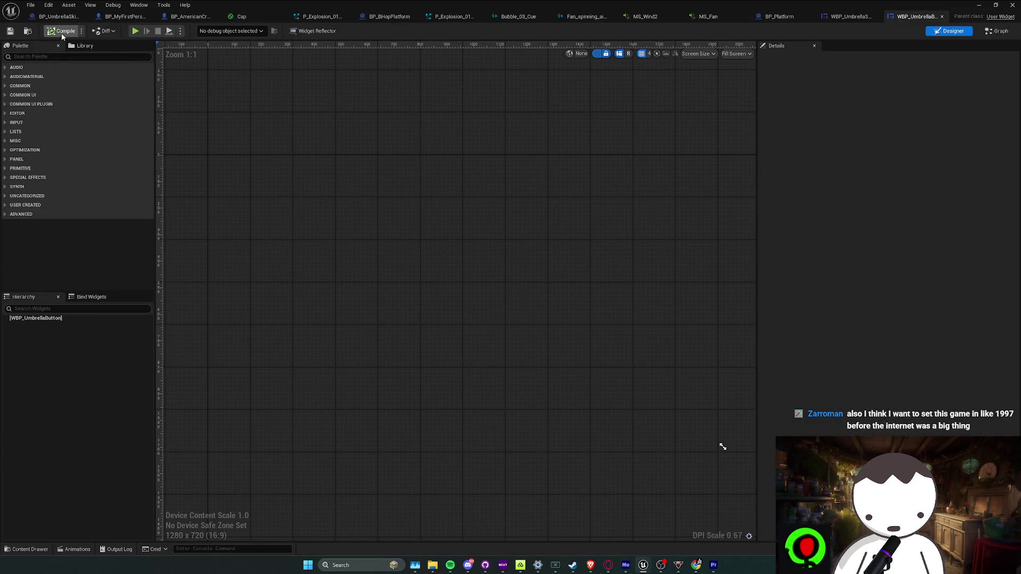
Give WBP_UmbrellaButton an Overlay root and place a new Image_27 inside it.
{"action": "type", "text": "overl"}
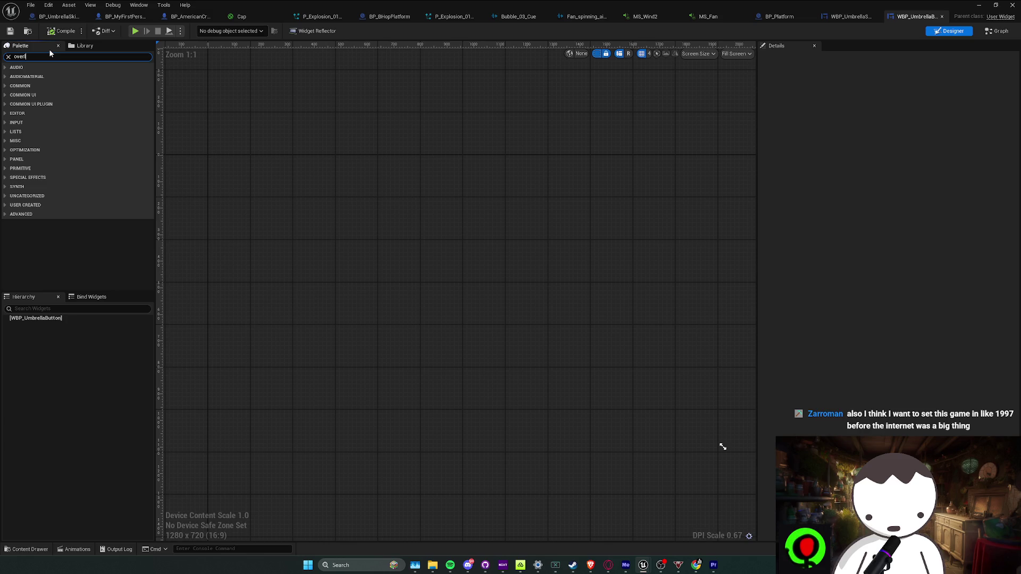
{"action": "mouse_move", "coordinate": [32, 76]}
{"action": "left_mouse_down"}
{"action": "mouse_move", "coordinate": [64, 254]}
{"action": "mouse_move", "coordinate": [45, 326]}
{"action": "left_mouse_up"}
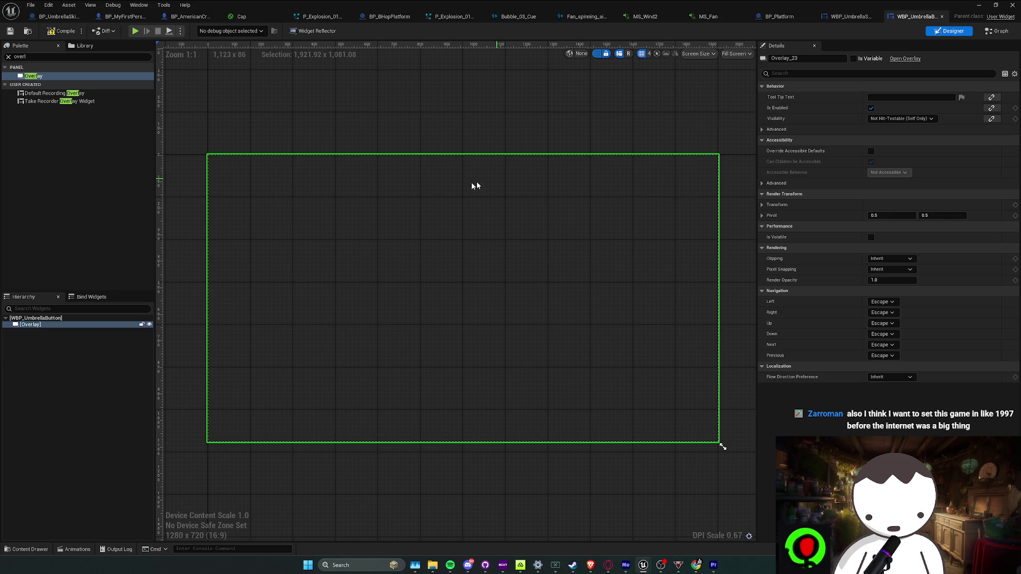
{"action": "scroll", "coordinate": [393, 229], "scroll_direction": "up", "scroll_amount": 1}
{"action": "scroll", "coordinate": [409, 256], "scroll_direction": "down", "scroll_amount": 1}
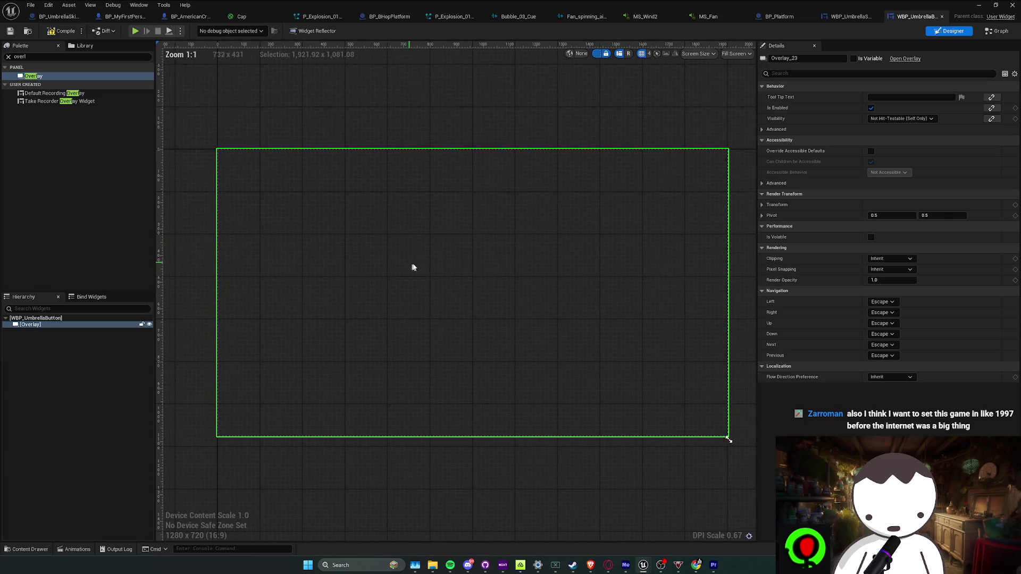
{"action": "scroll", "coordinate": [436, 282], "scroll_direction": "up", "scroll_amount": 1}
{"action": "scroll", "coordinate": [420, 286], "scroll_direction": "down", "scroll_amount": 1}
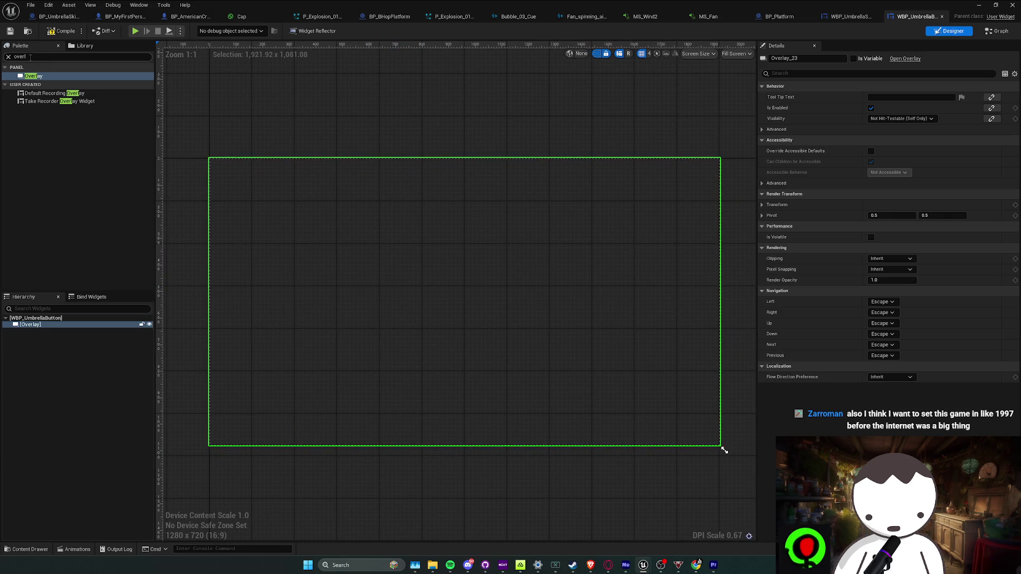
{"action": "type", "text": "image"}
{"action": "left_click_drag", "start_coordinate": [31, 76], "coordinate": [111, 206]}
{"action": "left_click", "coordinate": [52, 330]}
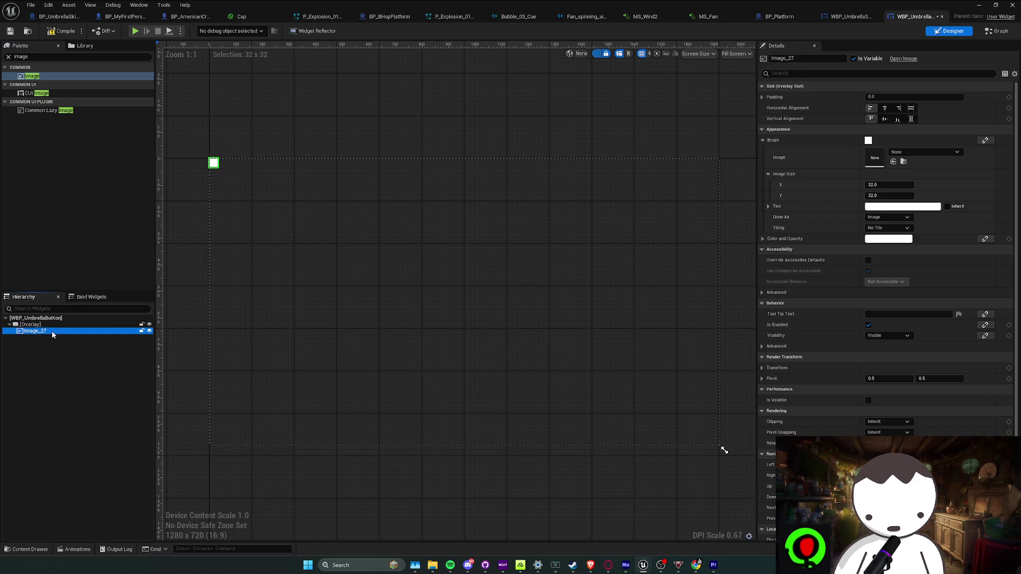
{"action": "left_click", "coordinate": [665, 85]}
{"action": "left_click", "coordinate": [736, 53]}
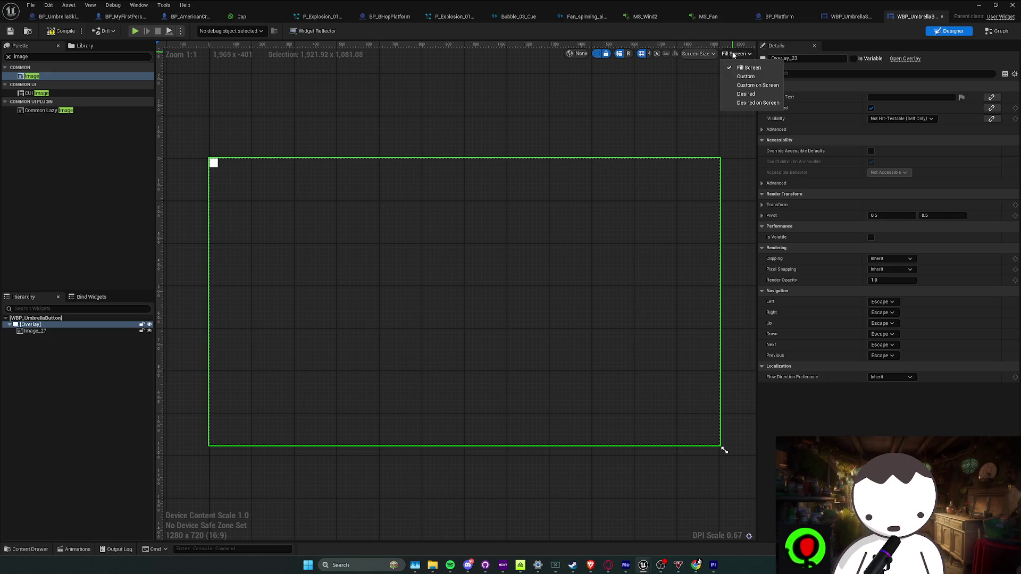
Set the preview to a custom 500 x 700 screen size.
{"action": "left_click", "coordinate": [746, 77]}
{"action": "type", "text": "5"}
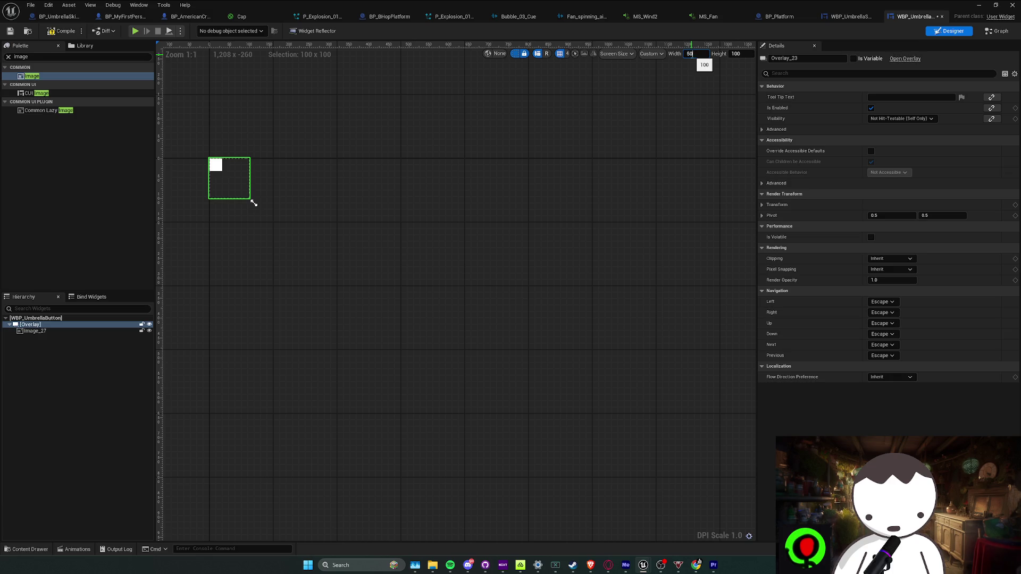
{"action": "type", "text": "0"}
{"action": "key", "text": "Tab"}
{"action": "type", "text": "700"}
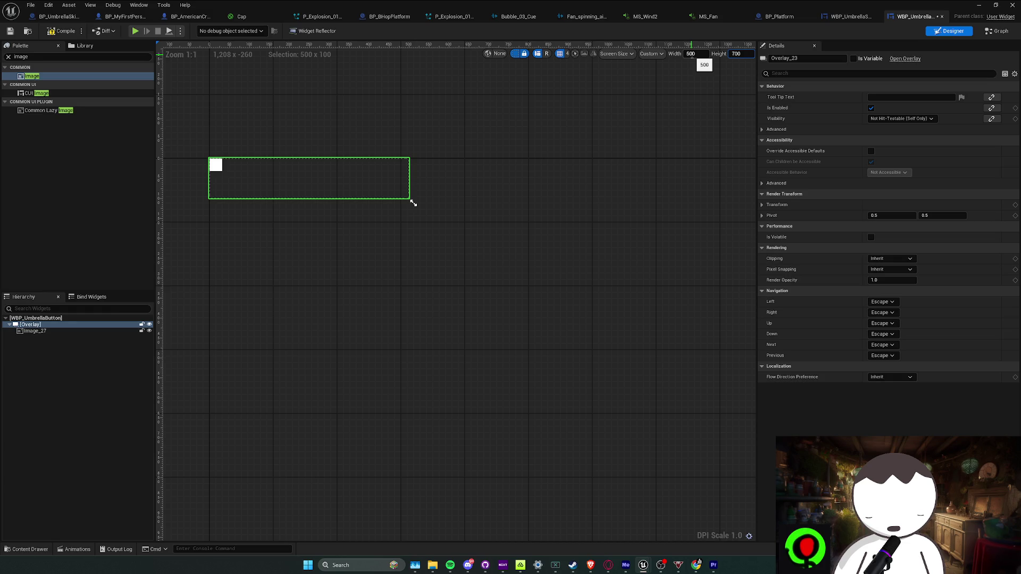
{"action": "key", "text": "Return"}
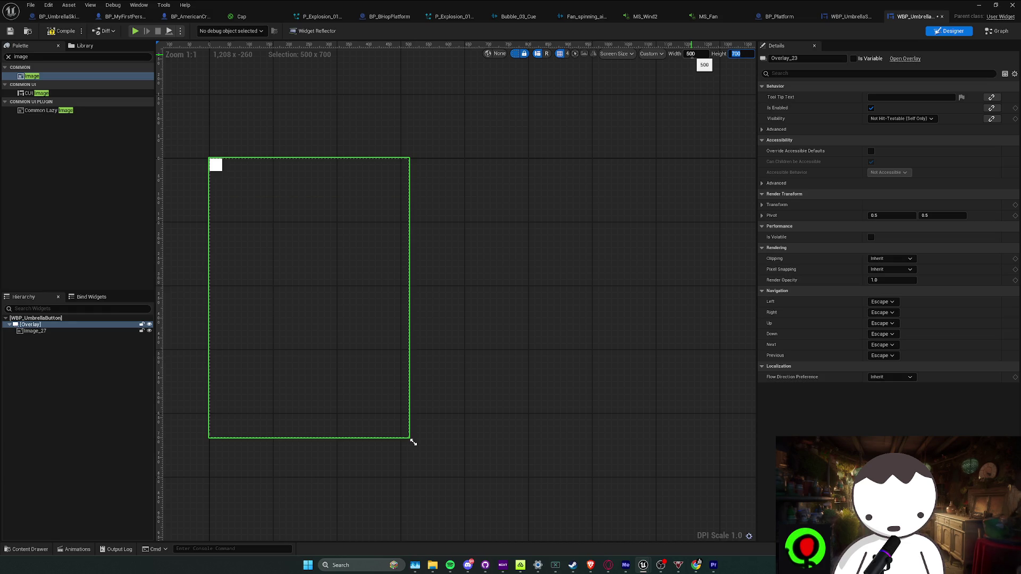
Pick a cream colour for Image_27, checking the pale-yellow asset, and make it fill the canvas.
{"action": "left_click", "coordinate": [216, 165]}
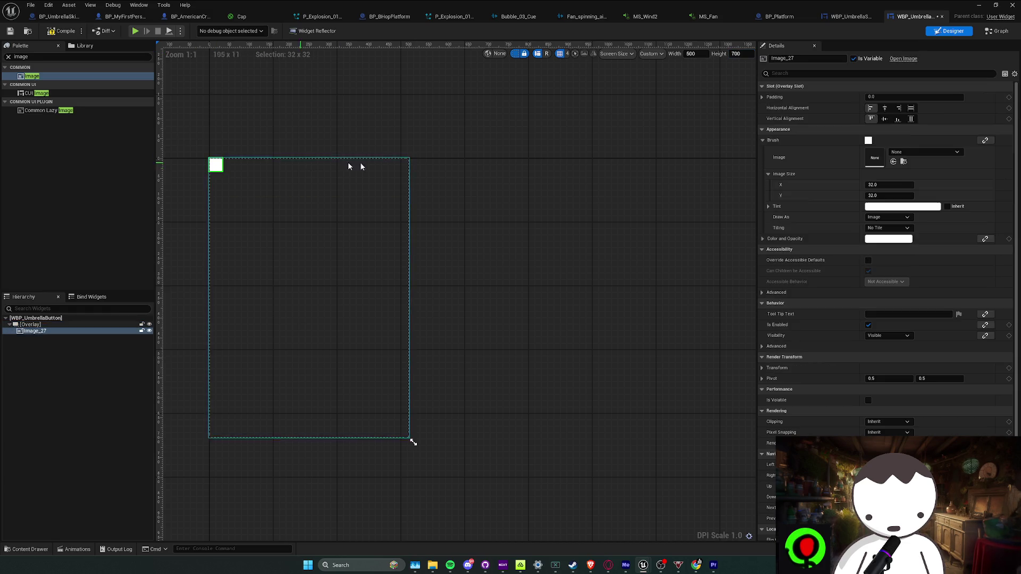
{"action": "left_click", "coordinate": [921, 207]}
{"action": "key", "text": "super+Down"}
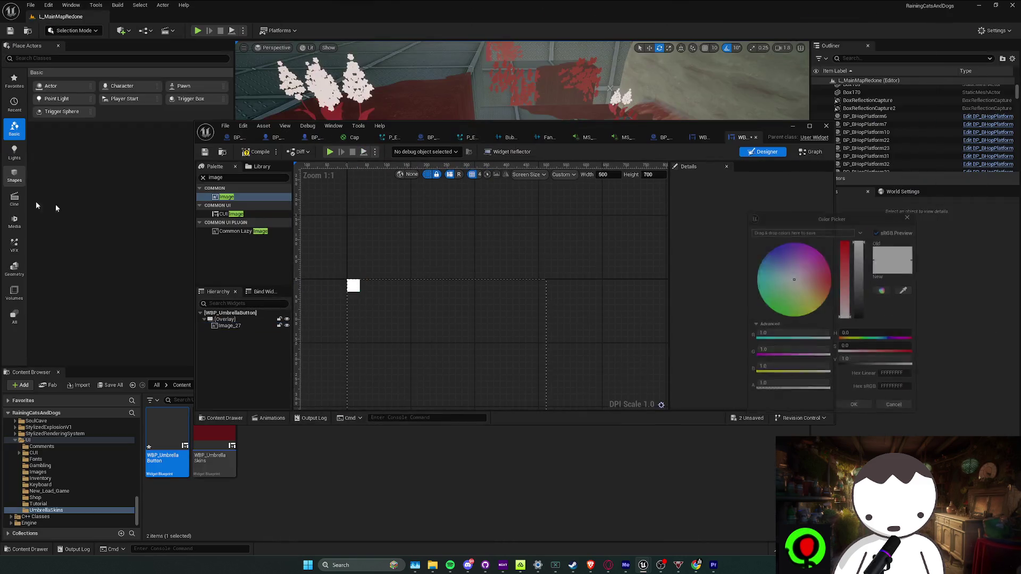
{"action": "key", "text": "super+Down"}
{"action": "key", "text": "alt+Left"}
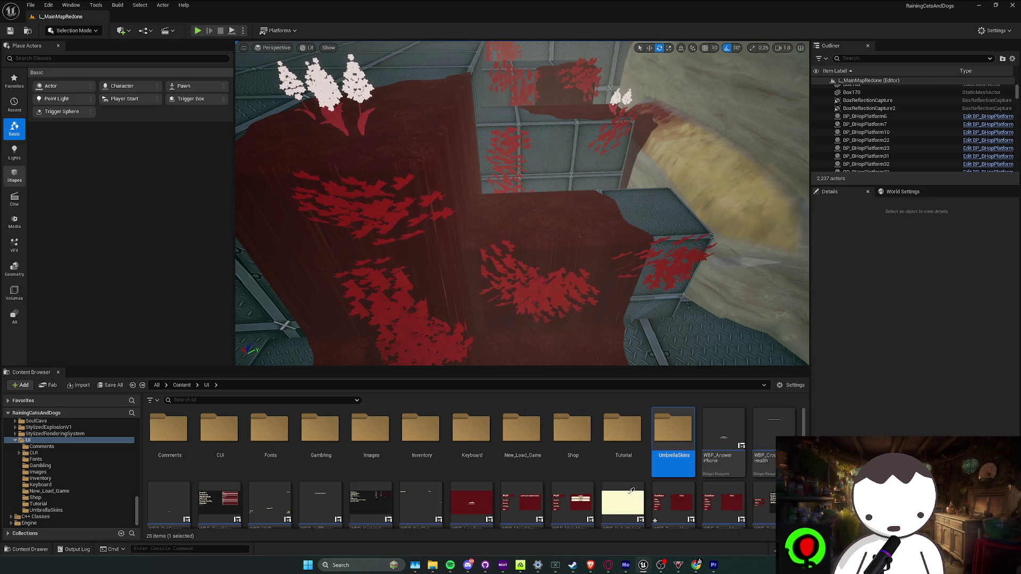
{"action": "left_click", "coordinate": [608, 494]}
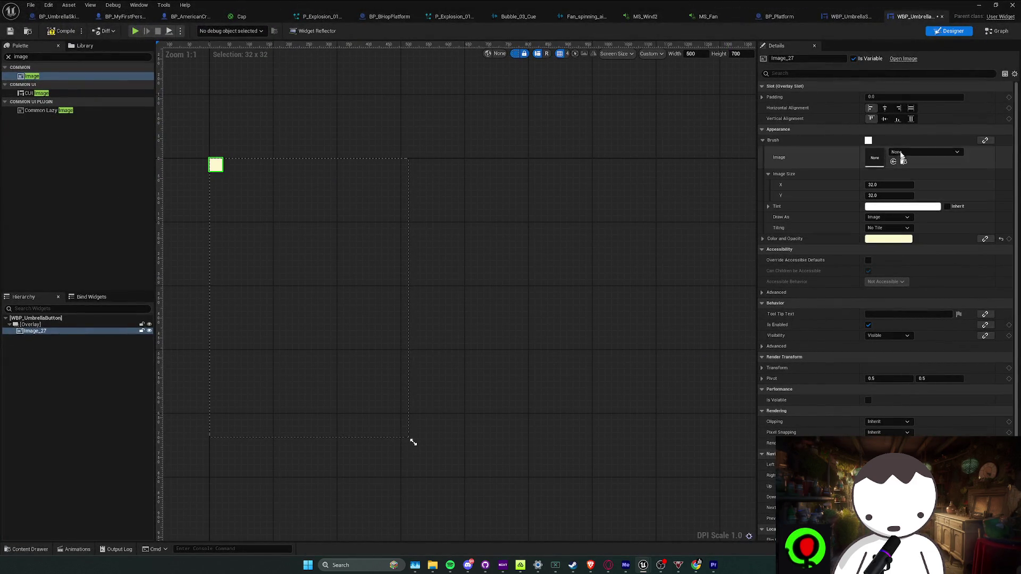
{"action": "left_click", "coordinate": [911, 108]}
{"action": "left_click", "coordinate": [910, 118]}
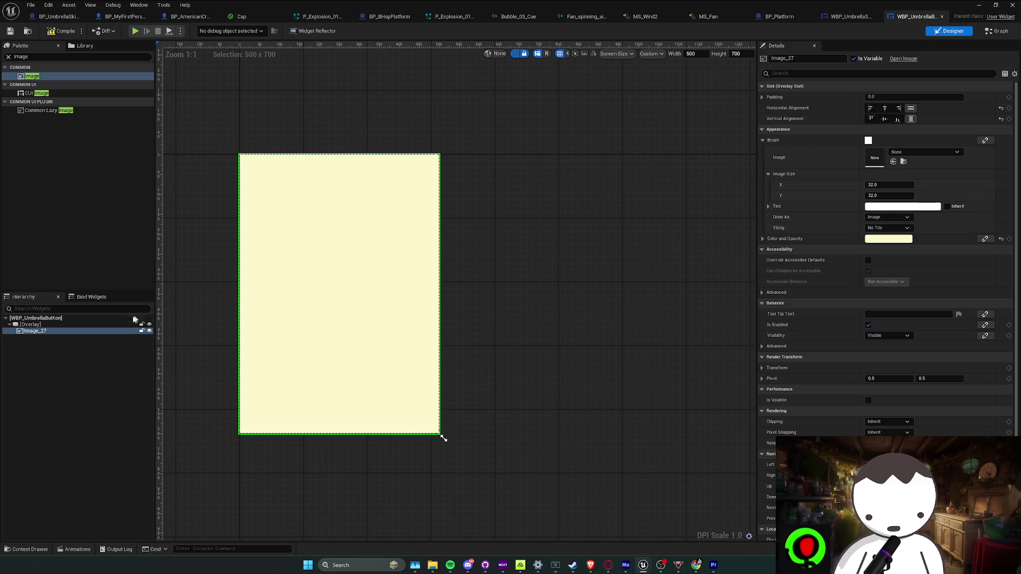
Duplicate Image_27 into the overlay and set the new Image's brush to 127grey.
{"action": "left_click", "coordinate": [59, 331]}
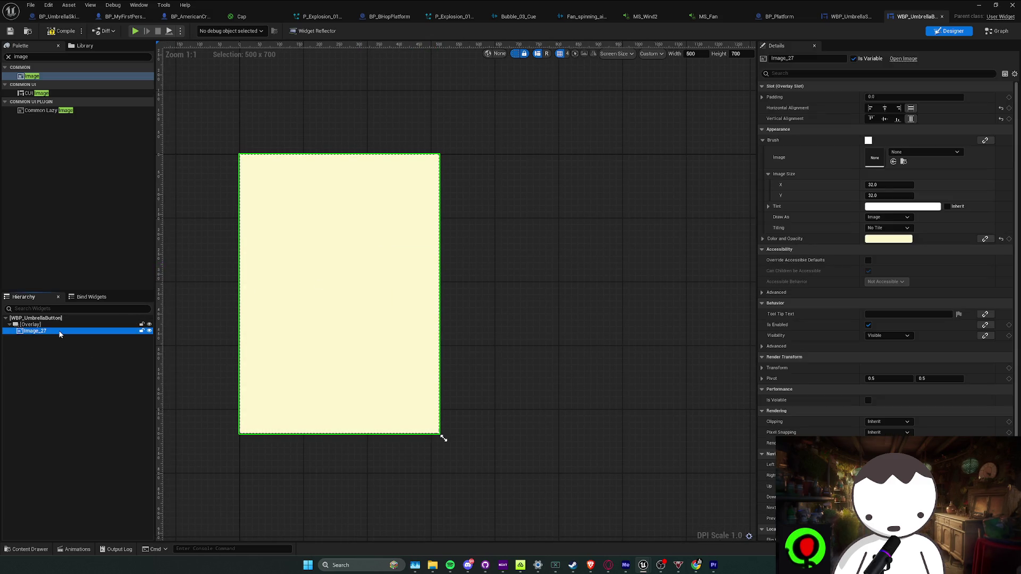
{"action": "key", "text": "ctrl+d"}
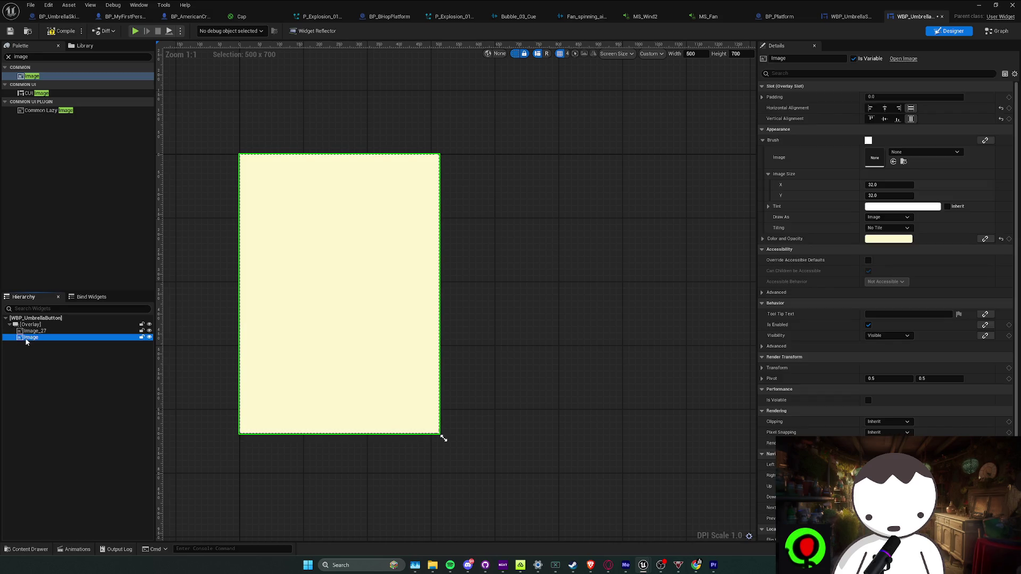
{"action": "left_click_drag", "start_coordinate": [36, 335], "coordinate": [37, 337]}
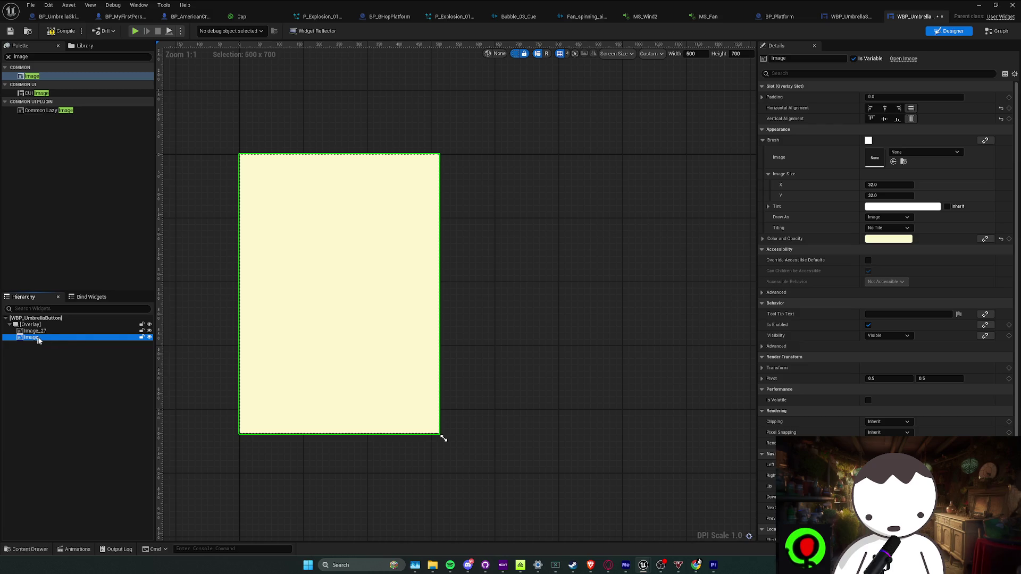
{"action": "left_click", "coordinate": [908, 153]}
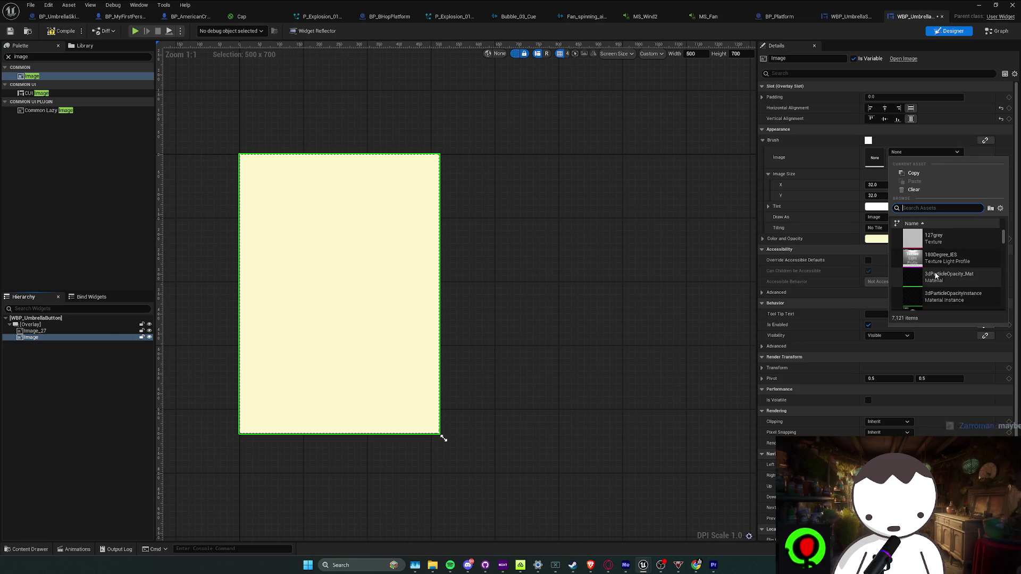
{"action": "left_click", "coordinate": [946, 240]}
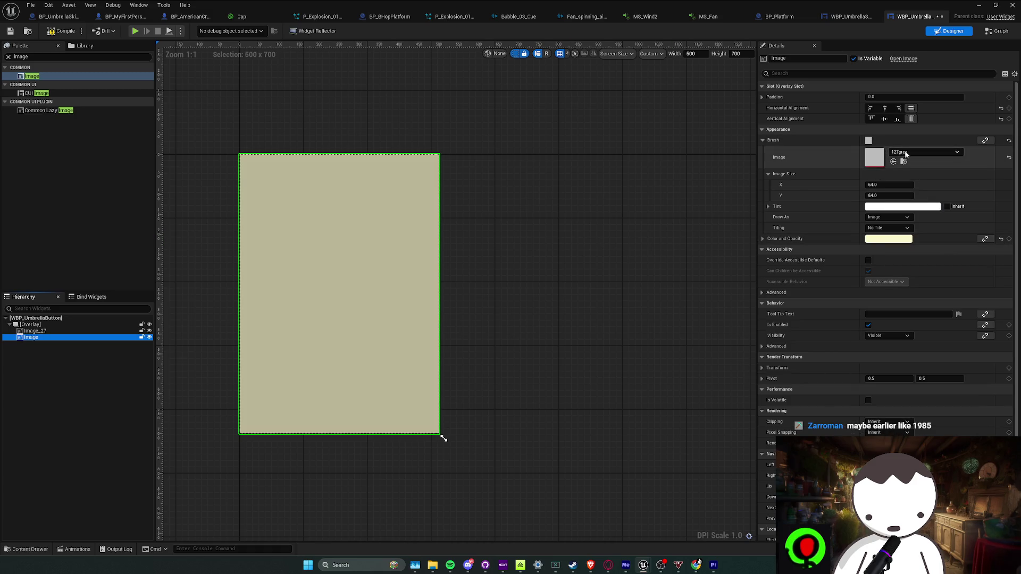
Change the new Image's brush to the red Ball_standardSurface1_BaseColor texture.
{"action": "left_click", "coordinate": [925, 152]}
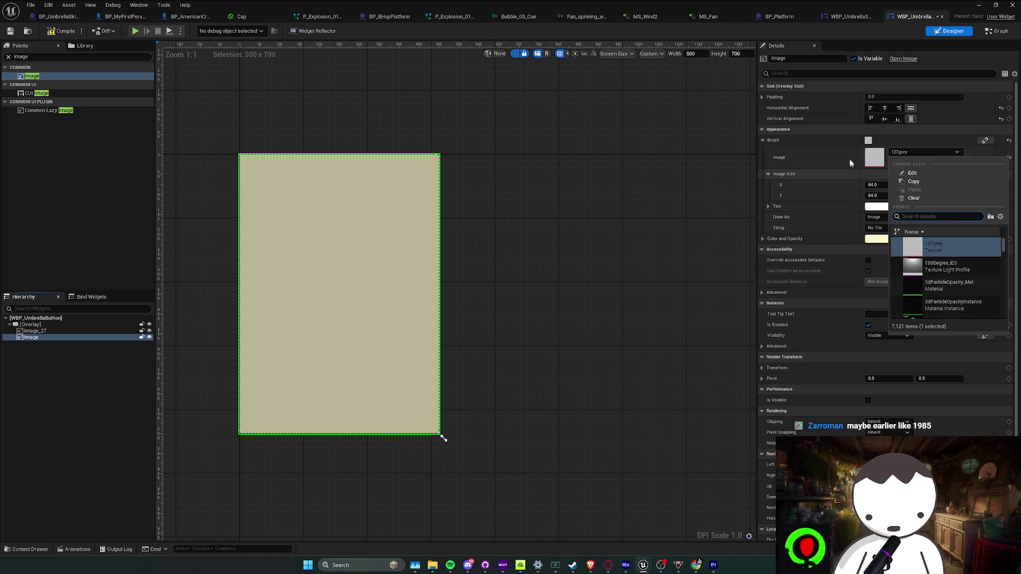
{"action": "left_click", "coordinate": [927, 153]}
{"action": "left_click", "coordinate": [928, 151]}
{"action": "scroll", "coordinate": [941, 281], "scroll_direction": "down", "scroll_amount": 5}
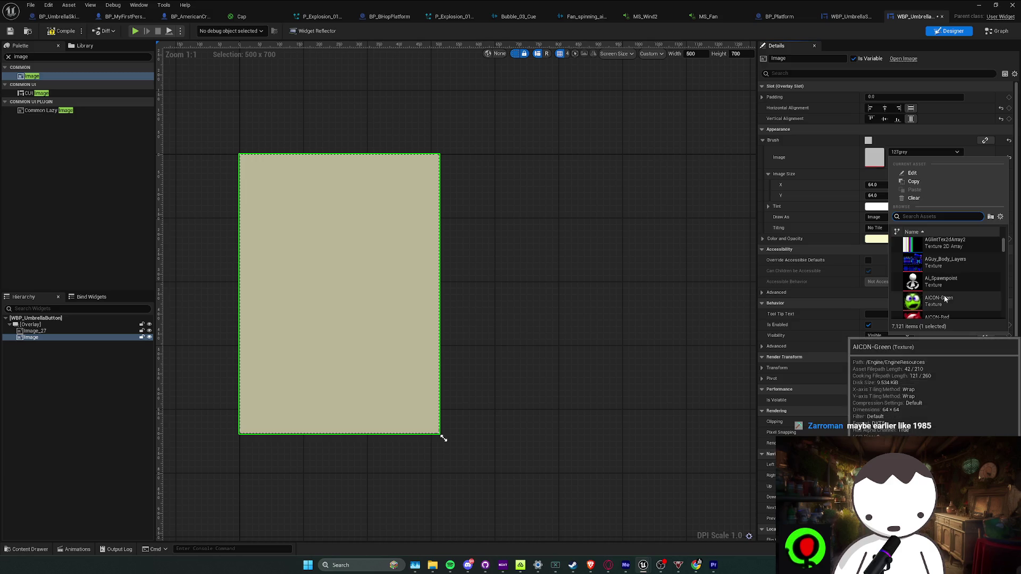
{"action": "scroll", "coordinate": [946, 292], "scroll_direction": "down", "scroll_amount": 5}
{"action": "scroll", "coordinate": [947, 296], "scroll_direction": "down", "scroll_amount": 5}
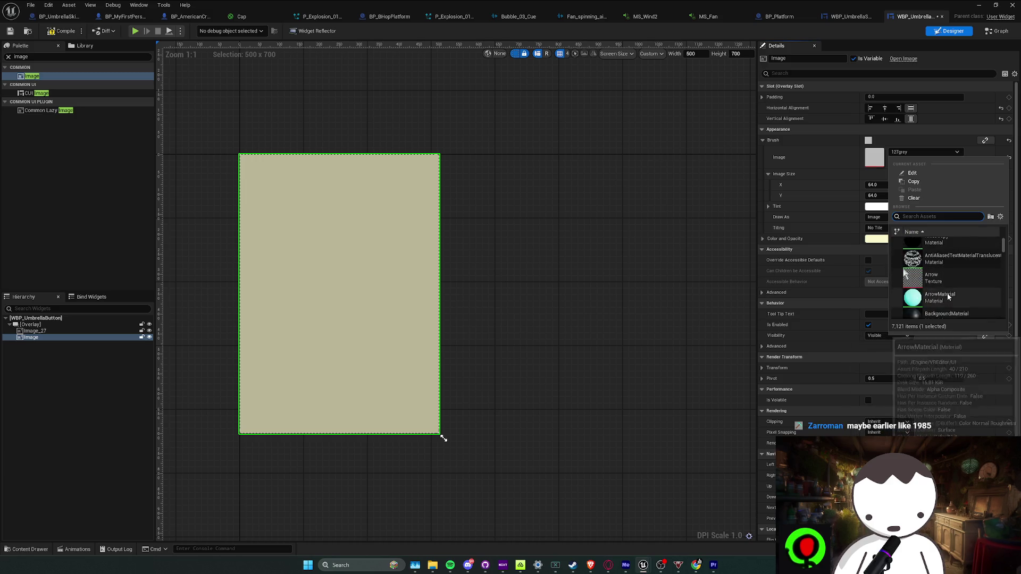
{"action": "scroll", "coordinate": [947, 282], "scroll_direction": "down", "scroll_amount": 4}
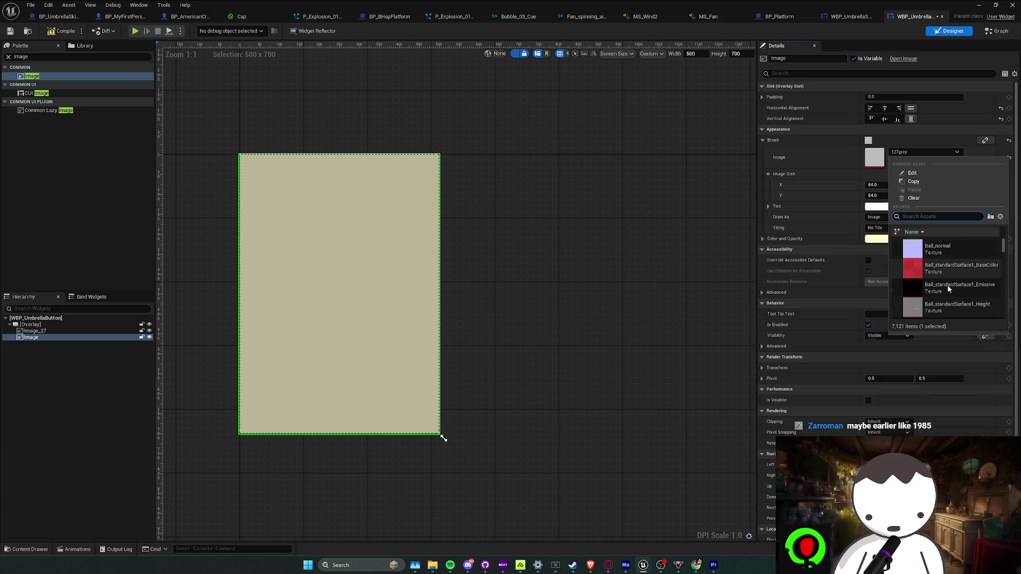
{"action": "left_click", "coordinate": [945, 267]}
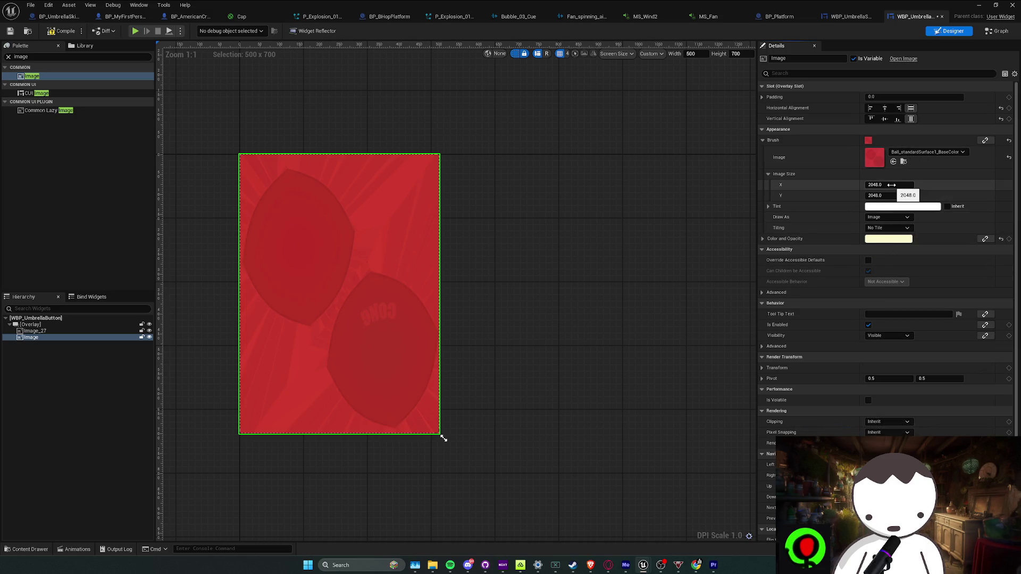
Center the Image horizontally, reset Image Size X to 2048, and save the widget.
{"action": "left_click", "coordinate": [885, 108]}
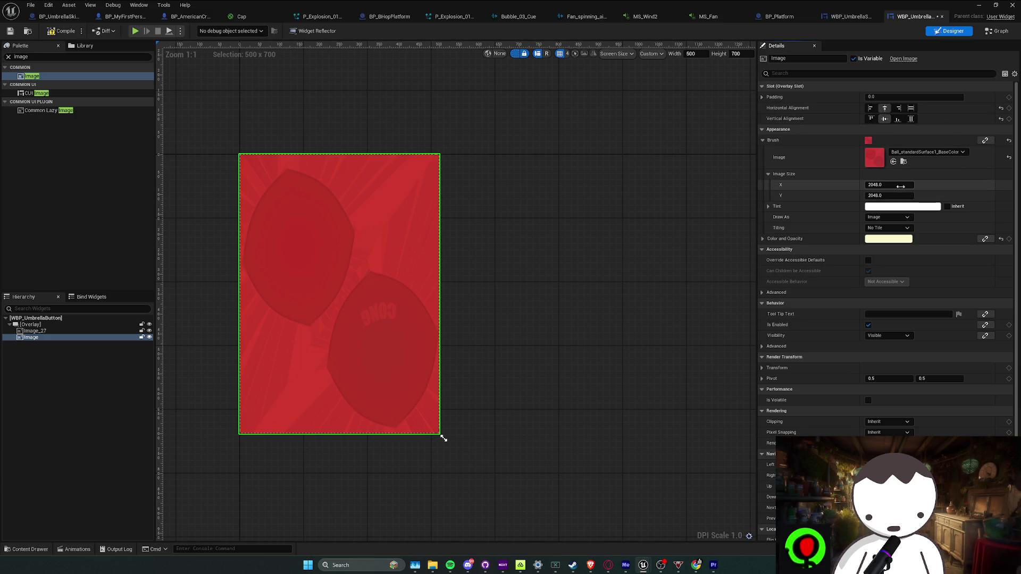
{"action": "left_click", "coordinate": [1008, 184]}
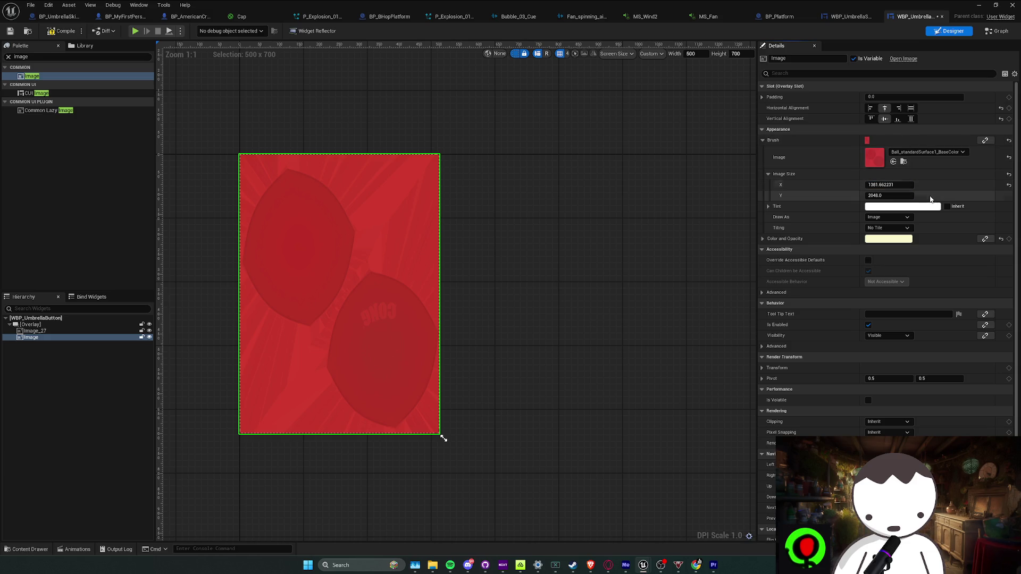
{"action": "left_click", "coordinate": [762, 96]}
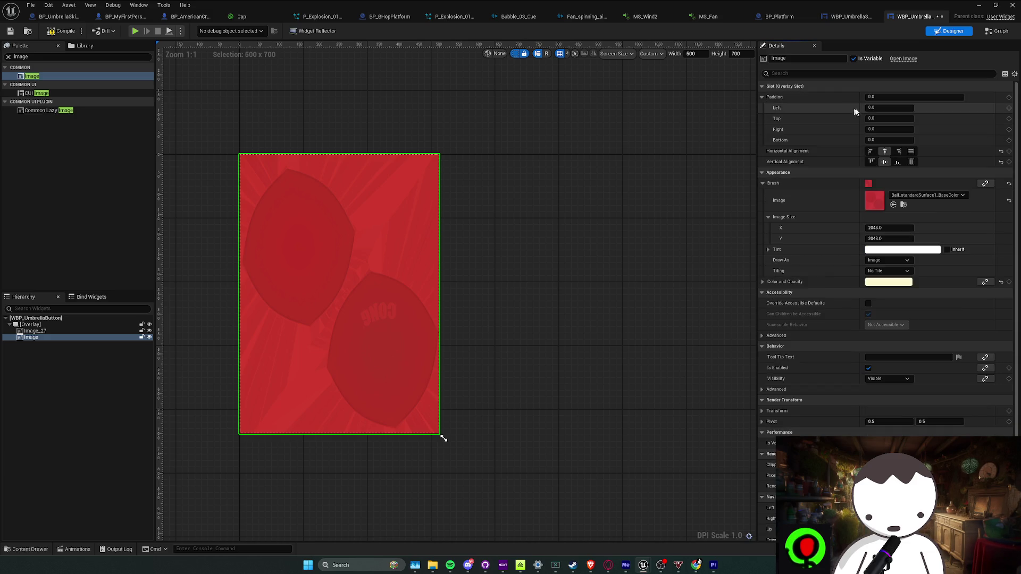
{"action": "key", "text": "ctrl+s"}
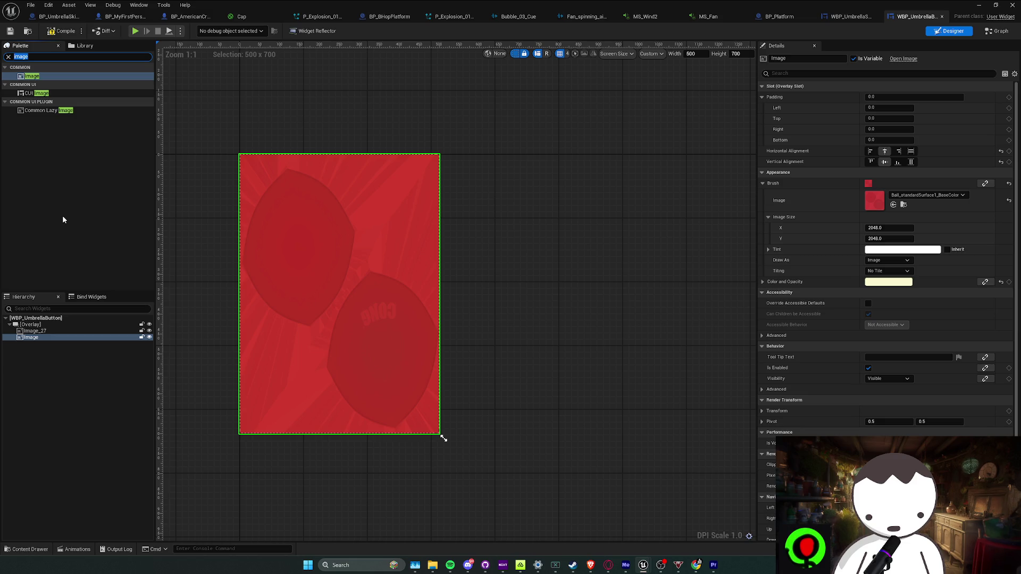
Select the red block in the level and move the view toward it.
{"action": "left_click", "coordinate": [935, 242]}
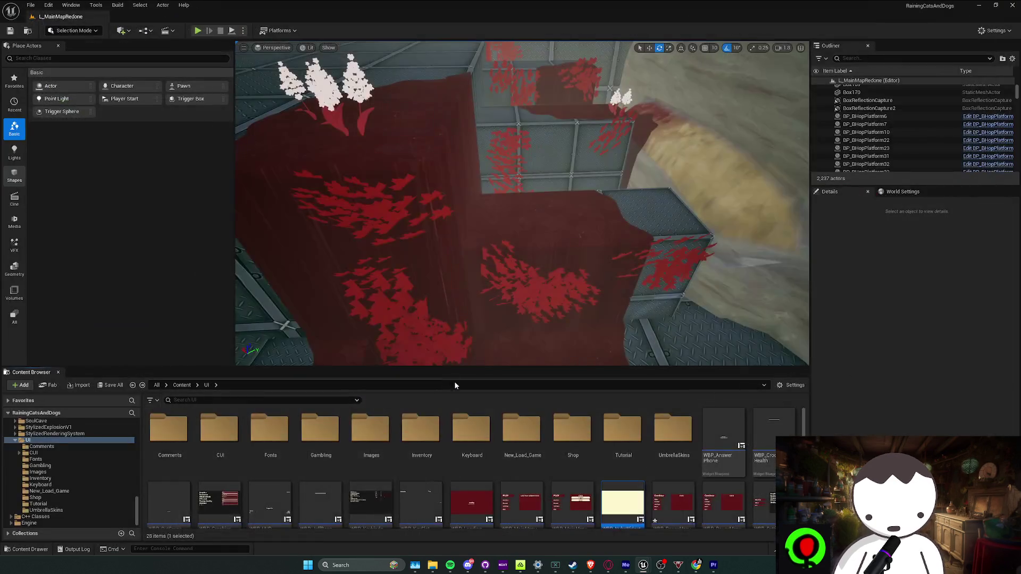
{"action": "right_click", "coordinate": [472, 59]}
{"action": "key", "text": "Escape"}
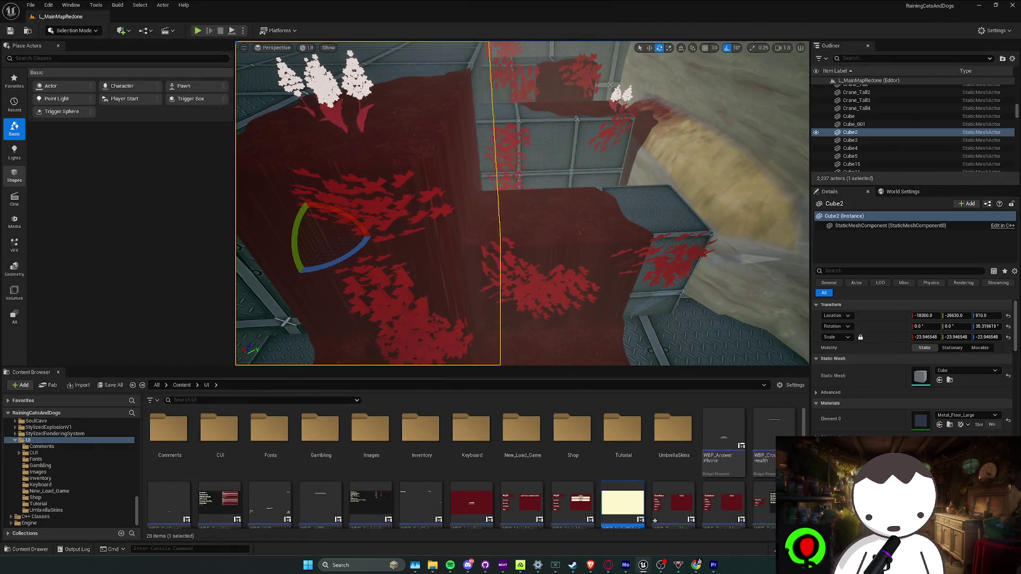
{"action": "left_click_drag", "start_coordinate": [557, 488], "coordinate": [632, 561]}
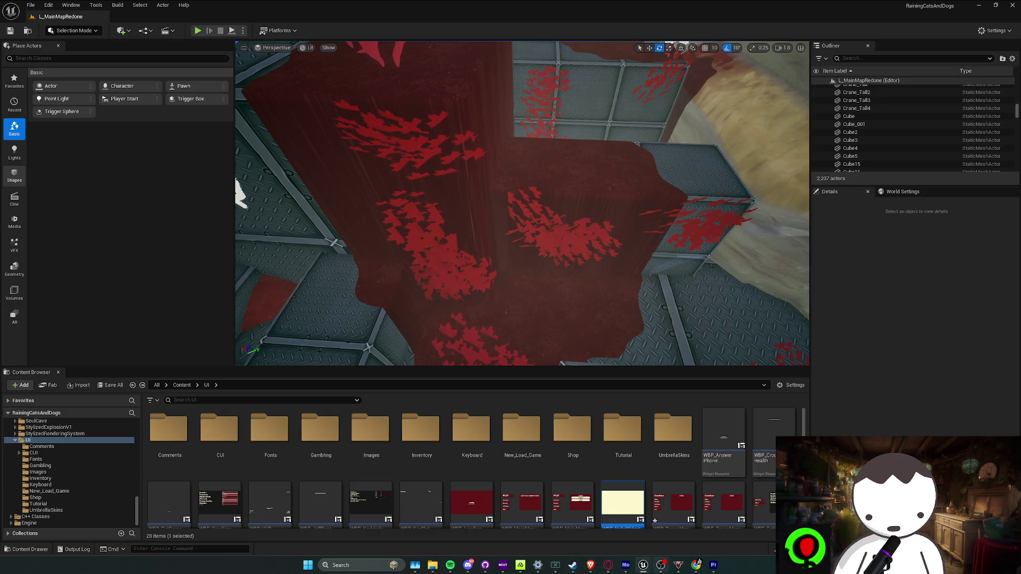
Fetch origin in GitHub Desktop, minimize it, and bring the Discord call forward.
{"action": "mouse_move", "coordinate": [674, 569]}
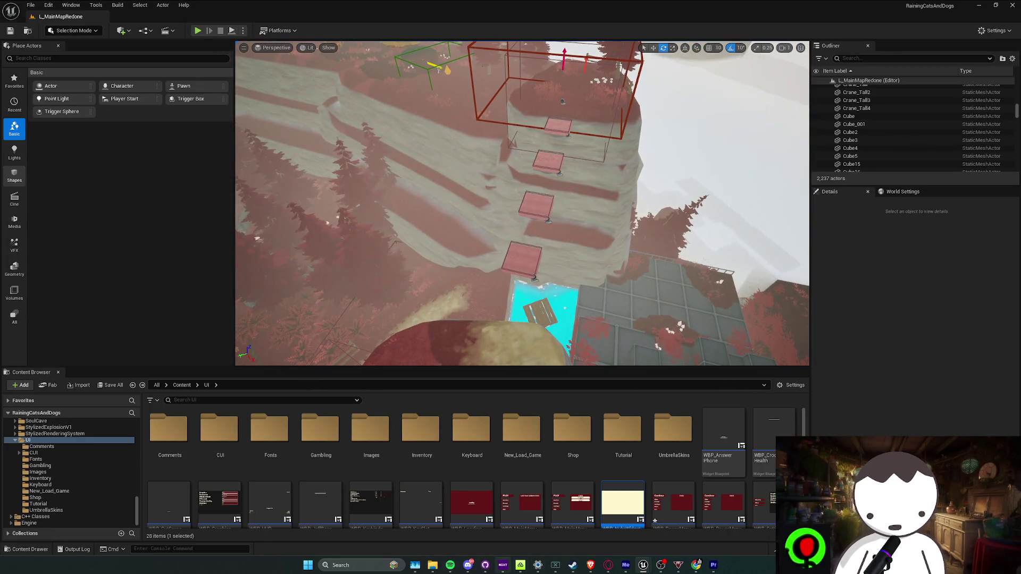
{"action": "left_click", "coordinate": [485, 565]}
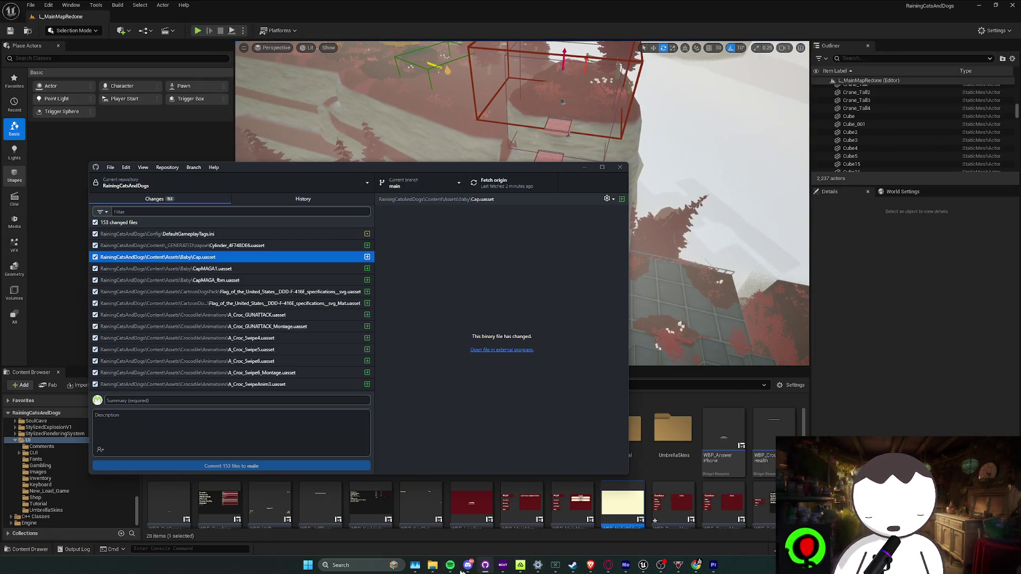
{"action": "left_click", "coordinate": [486, 182]}
{"action": "left_click", "coordinate": [484, 566]}
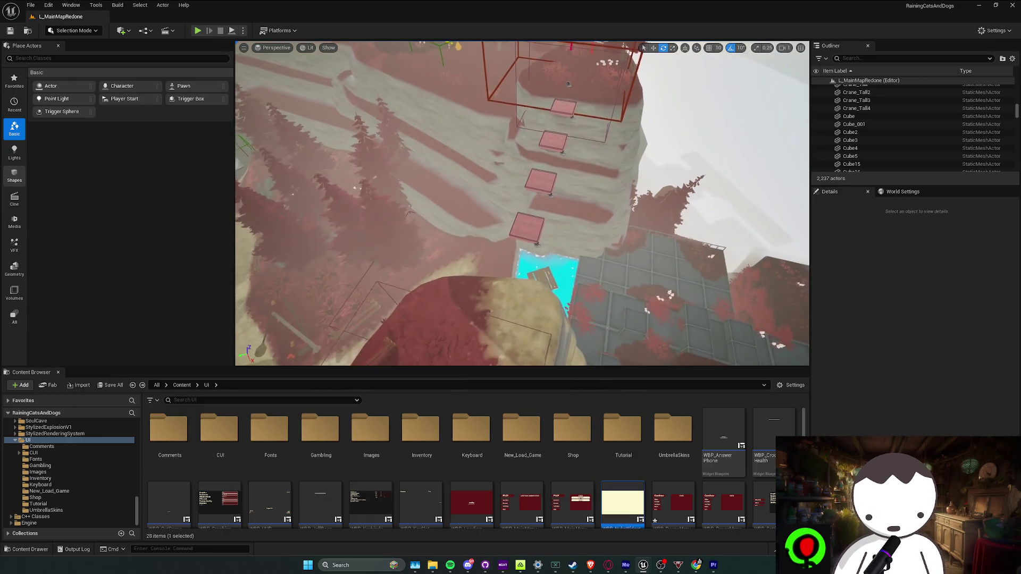
{"action": "left_click", "coordinate": [473, 568]}
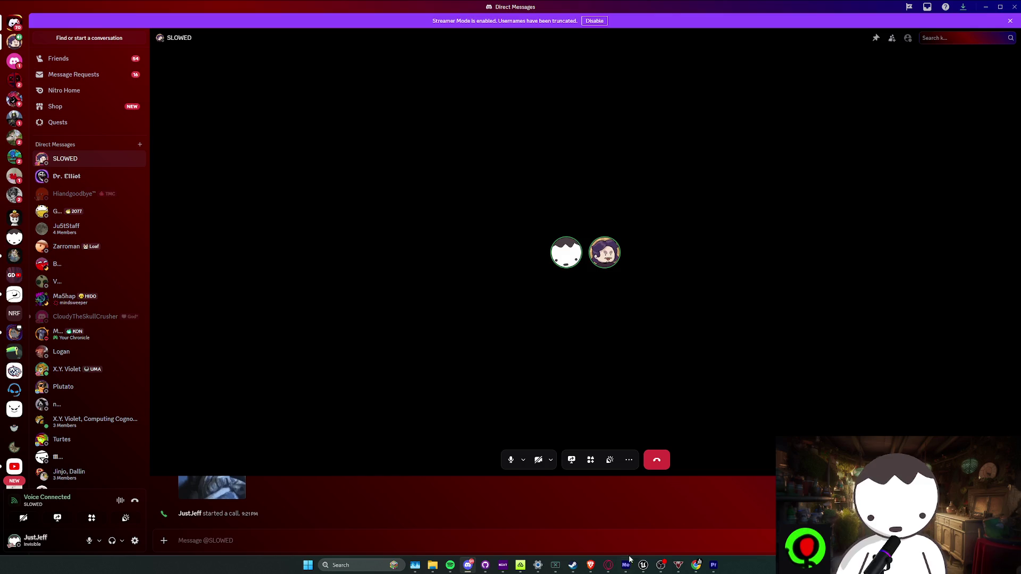
{"action": "mouse_move", "coordinate": [642, 565]}
{"action": "left_click", "coordinate": [601, 543]}
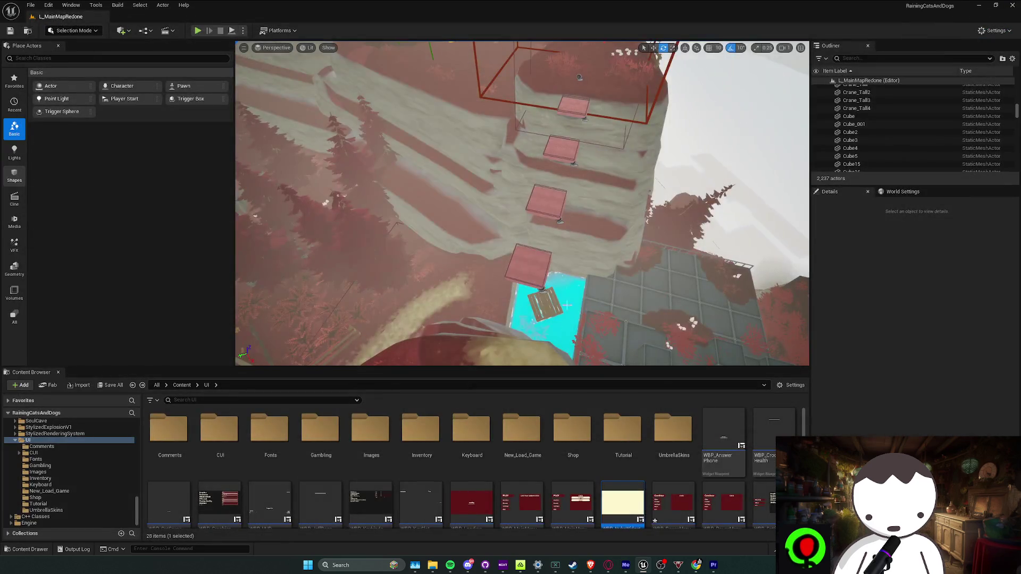
{"action": "left_click_drag", "start_coordinate": [567, 304], "coordinate": [567, 326]}
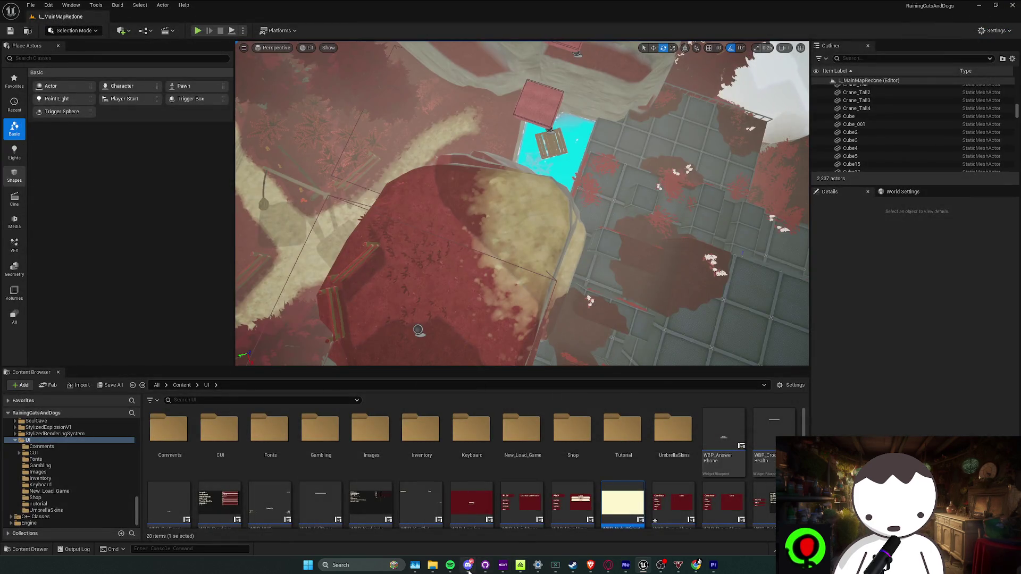
{"action": "left_click", "coordinate": [468, 566]}
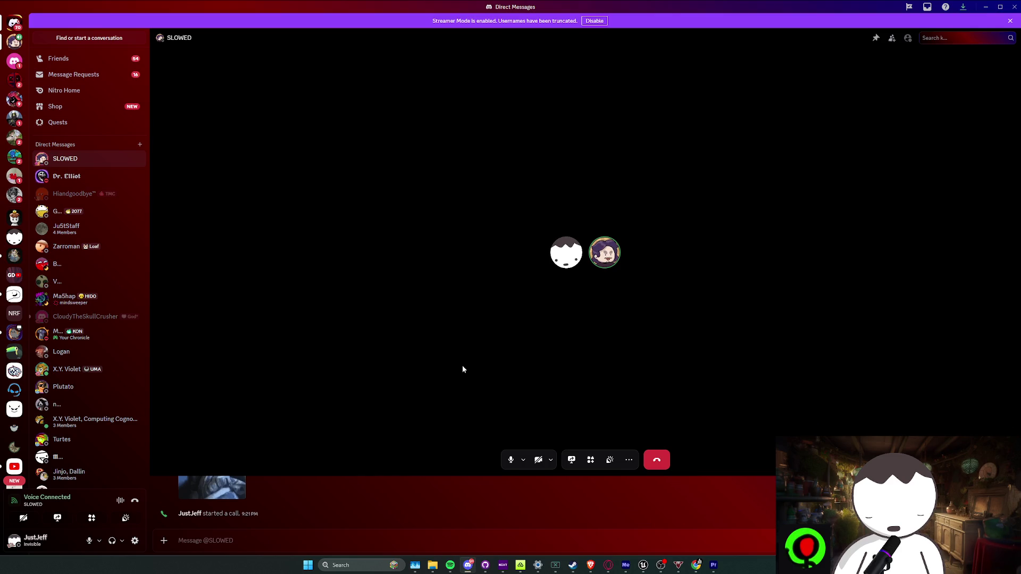
{"action": "left_click", "coordinate": [485, 565]}
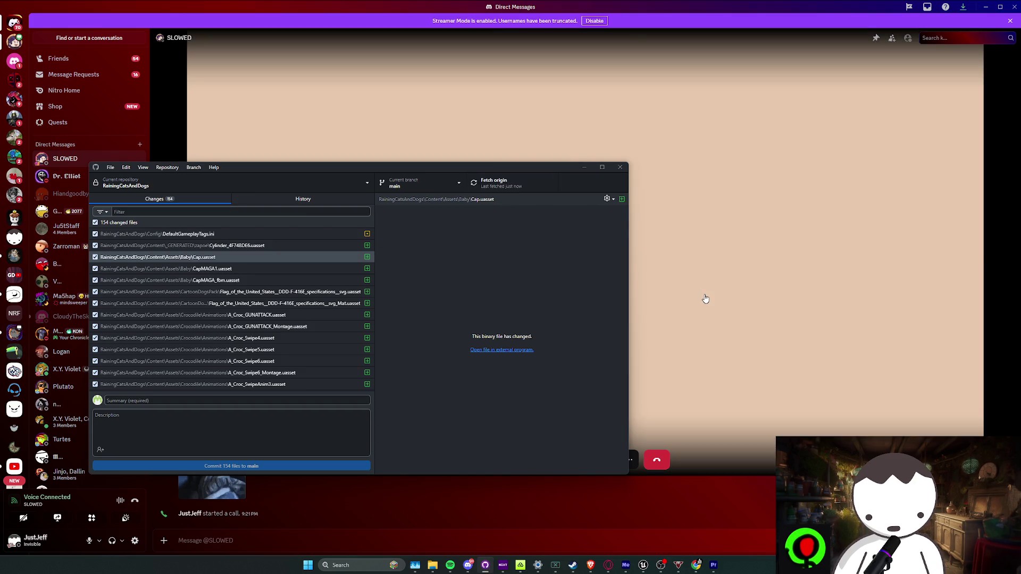
Return to the Discord call and watch the shared Unreal editor stream full-size.
{"action": "left_click", "coordinate": [704, 299]}
{"action": "left_click", "coordinate": [512, 183]}
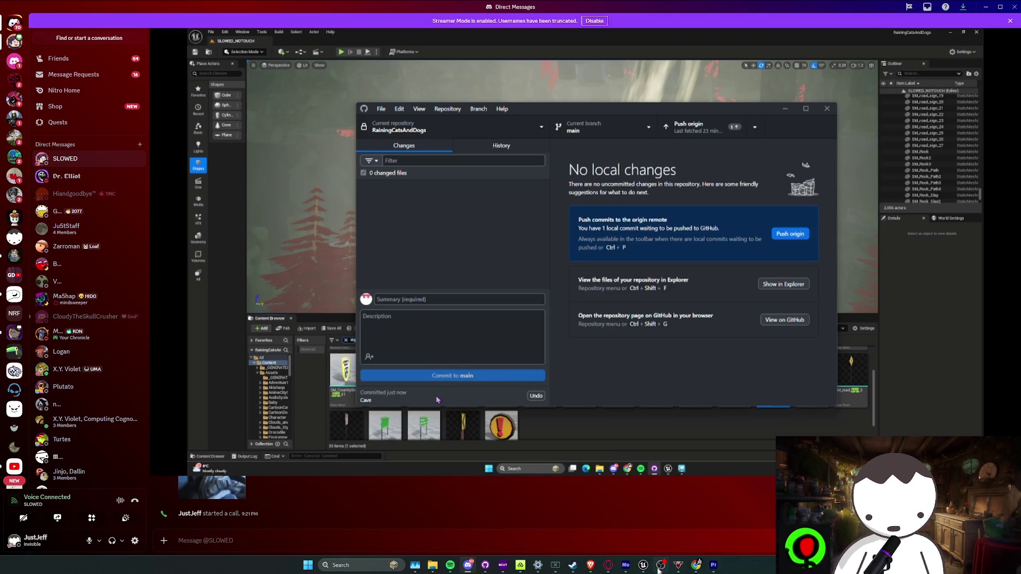
Restore GitHub Desktop, fetch origin's latest commits, and pull them into main.
{"action": "left_click", "coordinate": [485, 564]}
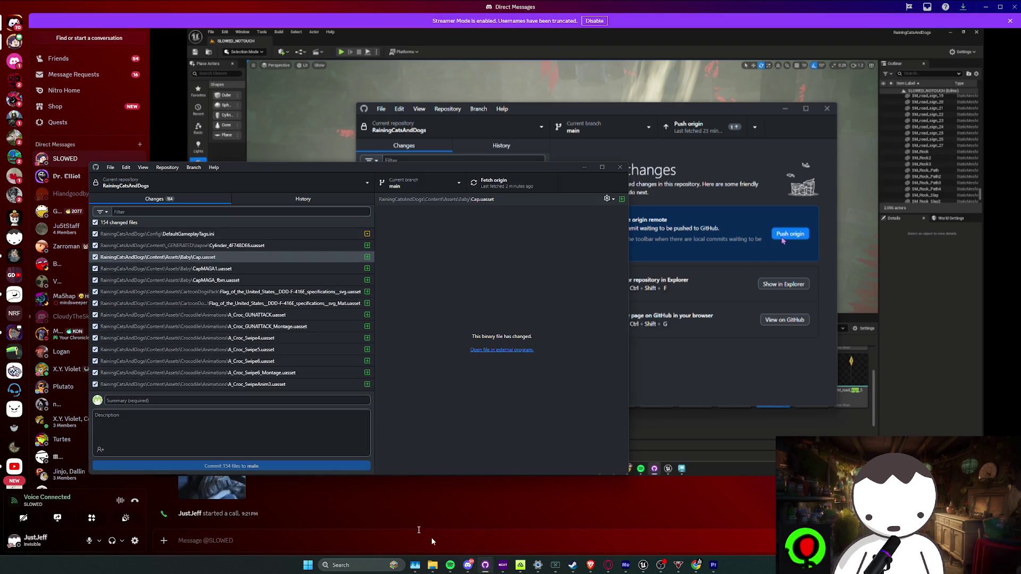
{"action": "left_click", "coordinate": [497, 183]}
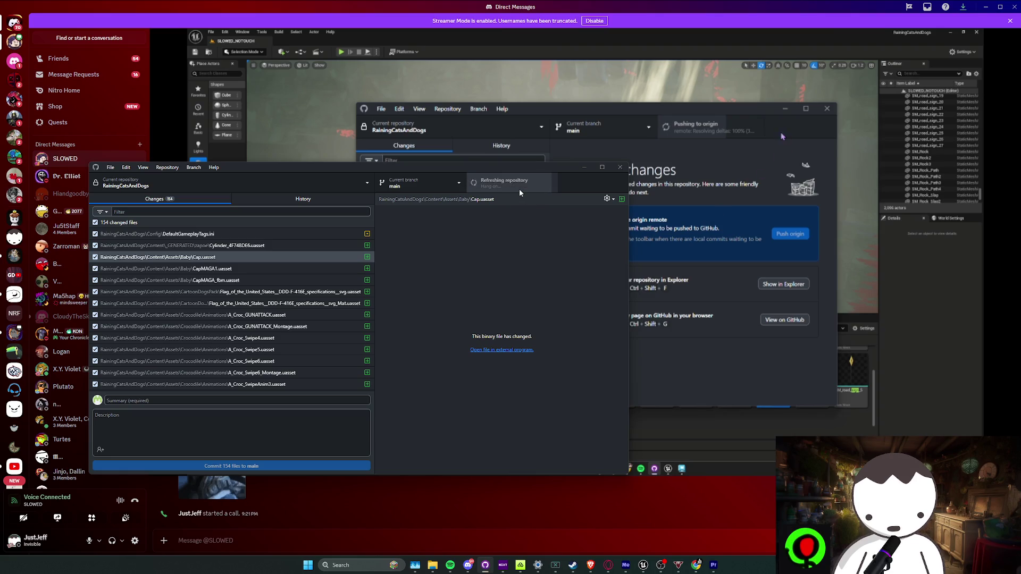
{"action": "left_click", "coordinate": [518, 187]}
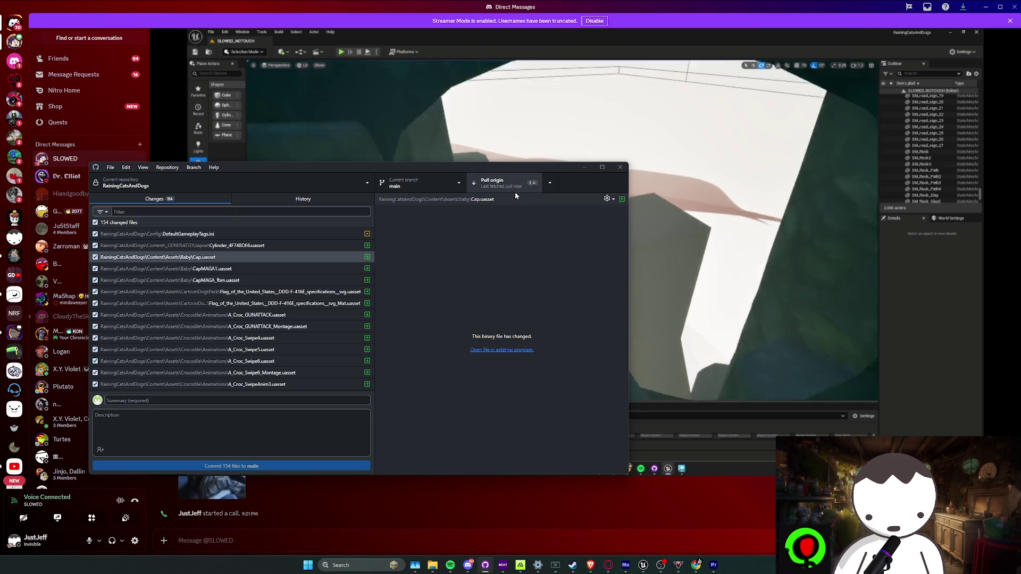
{"action": "left_click", "coordinate": [512, 186]}
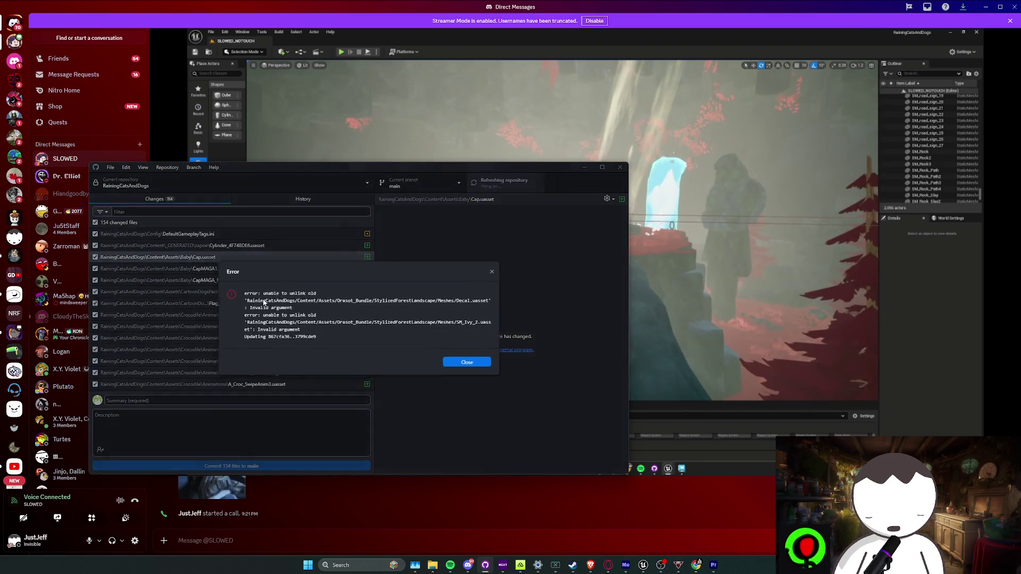
Dismiss the unlink error, filter changes by 'decal', and retry pulling from origin twice.
{"action": "left_click", "coordinate": [464, 362]}
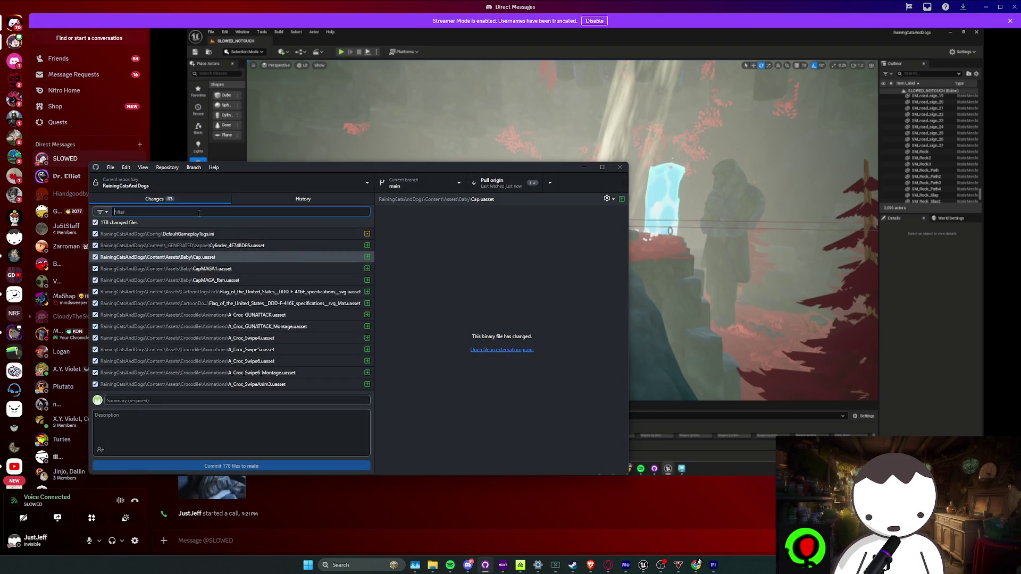
{"action": "type", "text": "decal."}
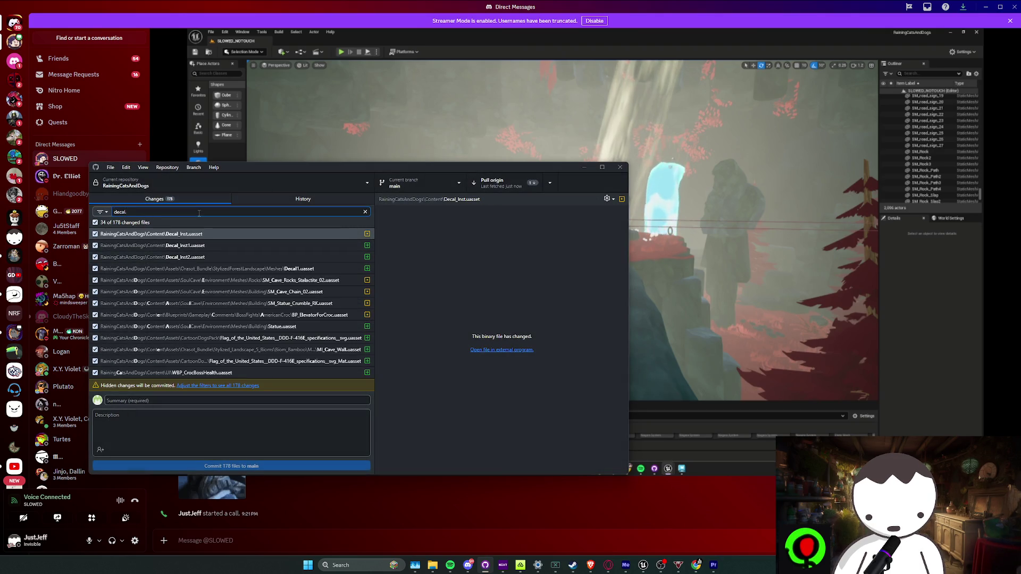
{"action": "left_click", "coordinate": [491, 183]}
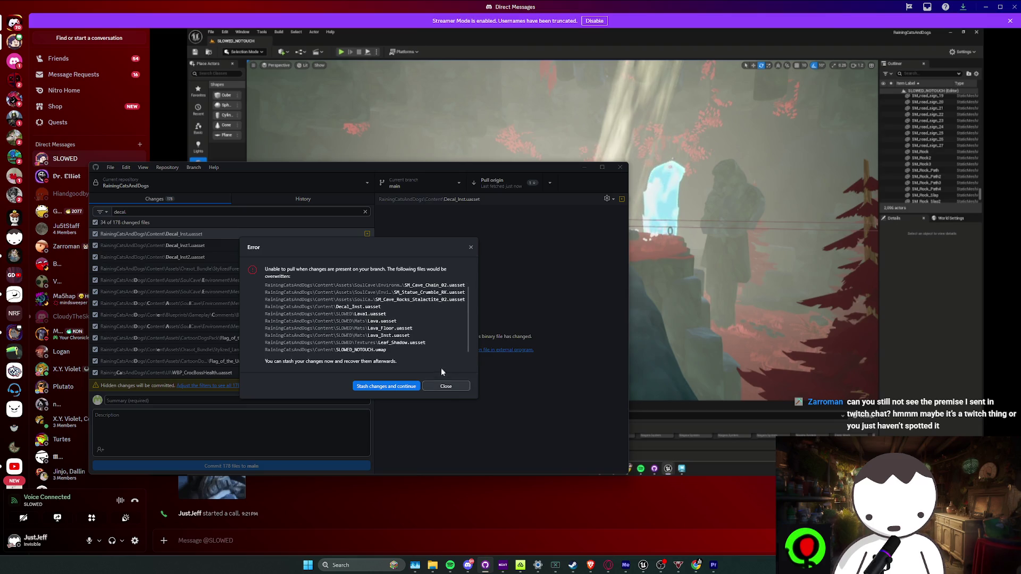
{"action": "left_click", "coordinate": [449, 387]}
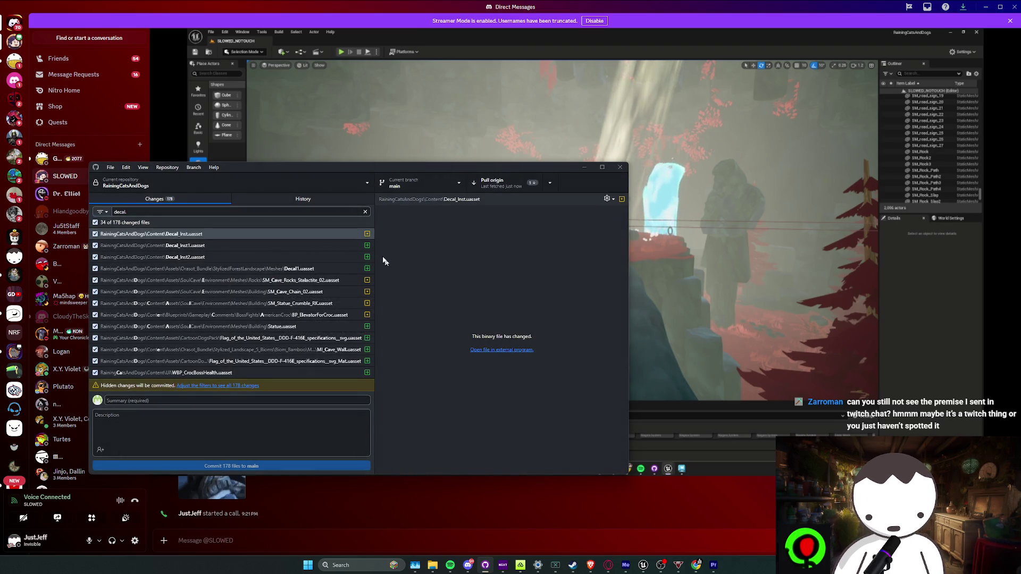
{"action": "left_click", "coordinate": [497, 186]}
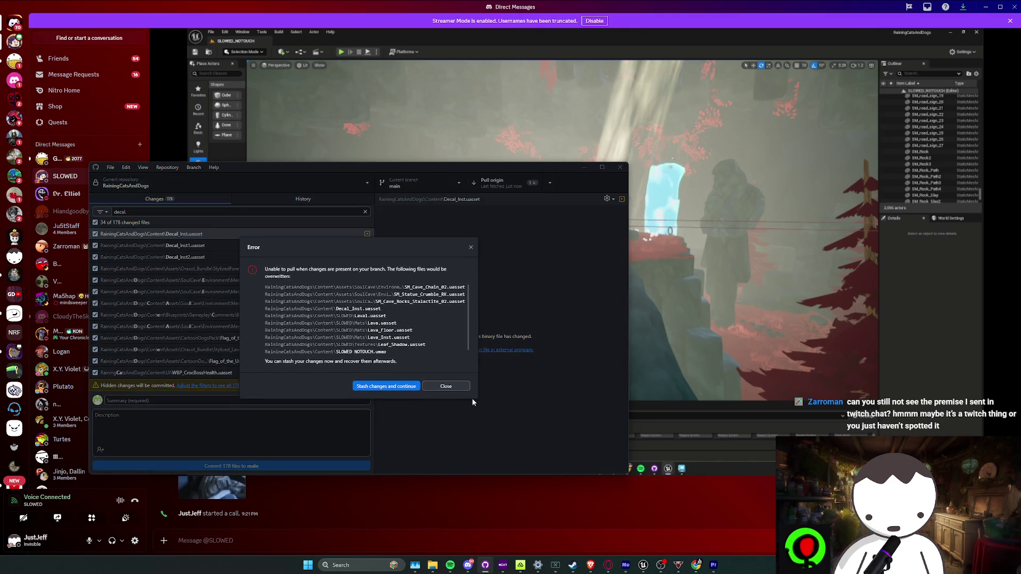
{"action": "left_click", "coordinate": [447, 387]}
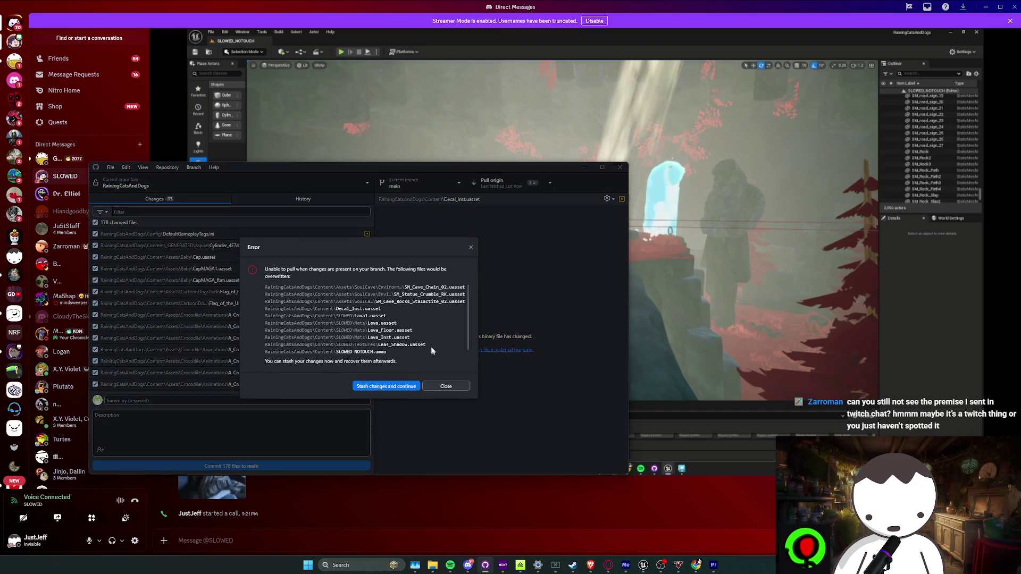
Close the remaining overwrite error and show the repository in File Explorer.
{"action": "scroll", "coordinate": [430, 346], "scroll_direction": "down", "scroll_amount": 2}
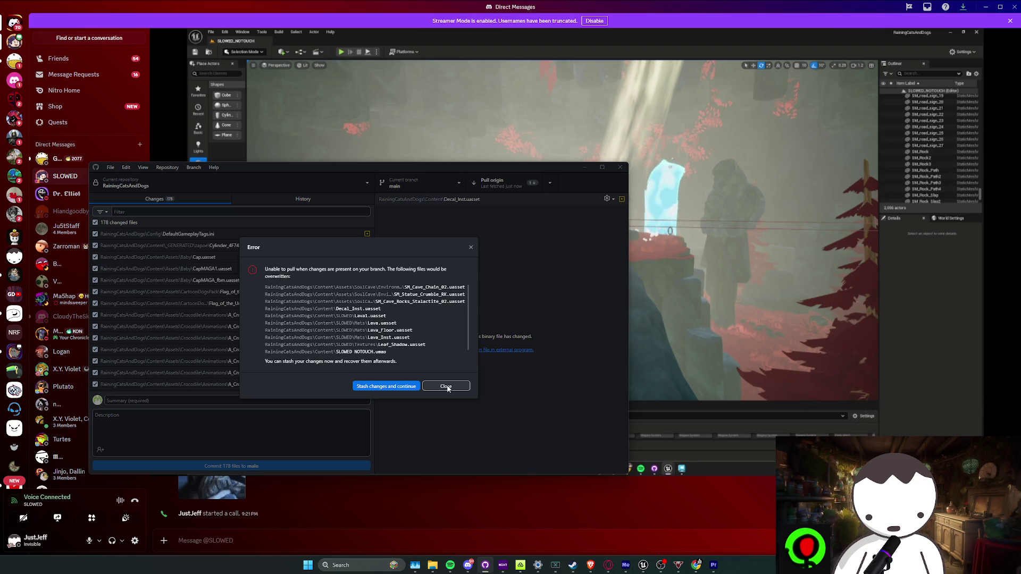
{"action": "left_click", "coordinate": [445, 386]}
{"action": "left_click", "coordinate": [168, 167]}
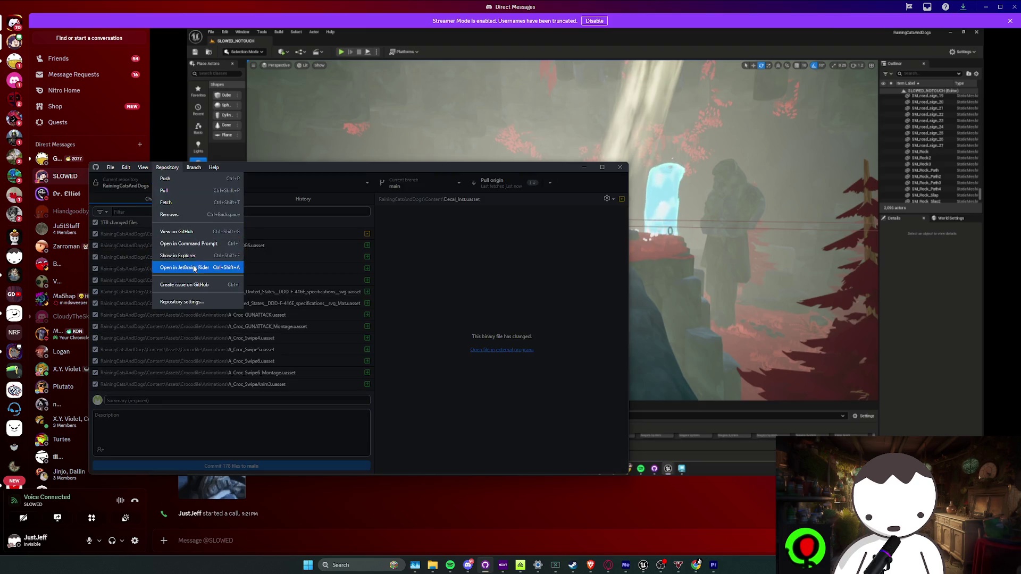
{"action": "left_click", "coordinate": [181, 256]}
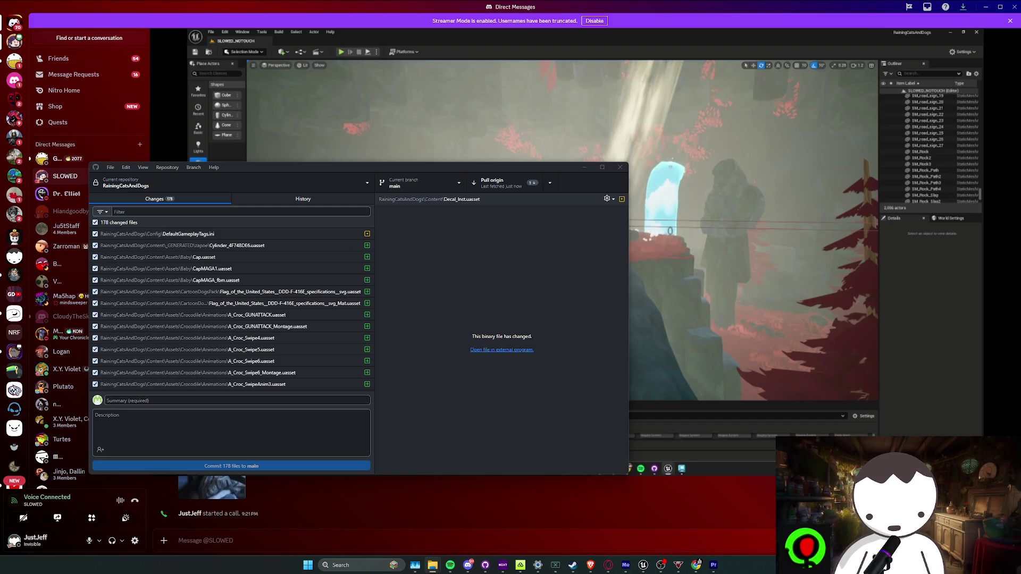
Pull origin with local changes stashed, then widen the stashed file list to read paths.
{"action": "left_click", "coordinate": [498, 185]}
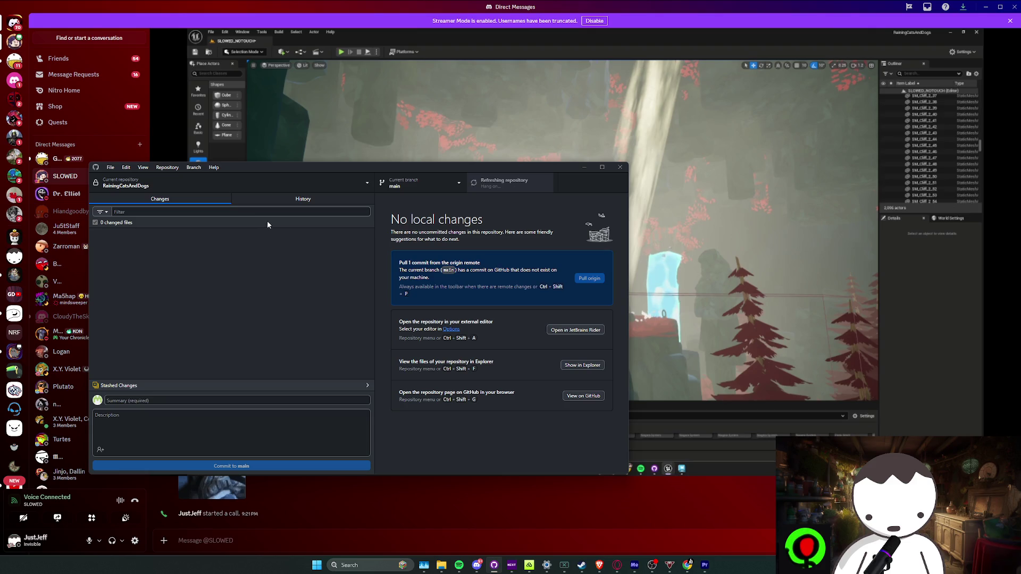
{"action": "left_click", "coordinate": [159, 387]}
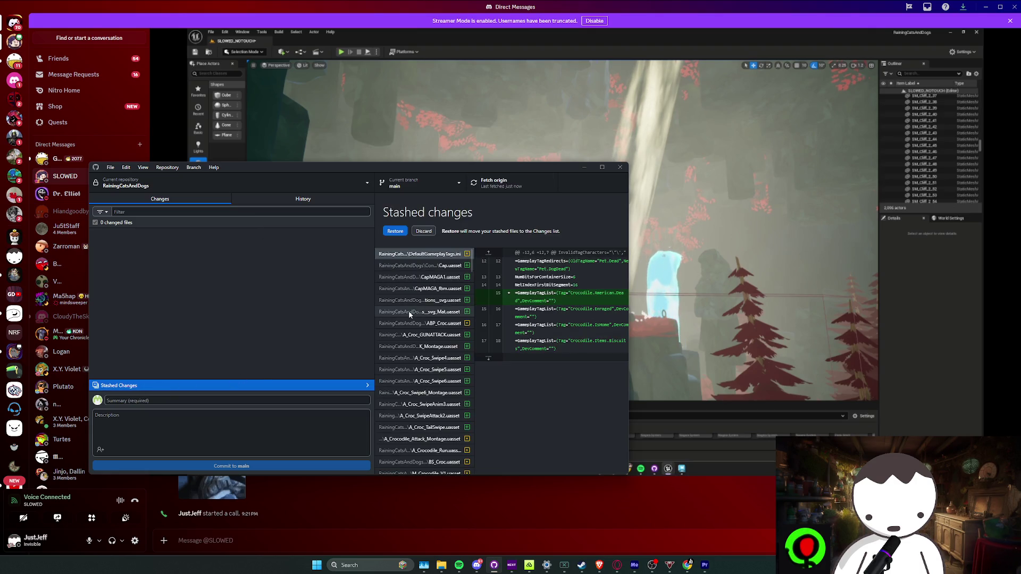
{"action": "left_click_drag", "start_coordinate": [475, 289], "coordinate": [568, 290]}
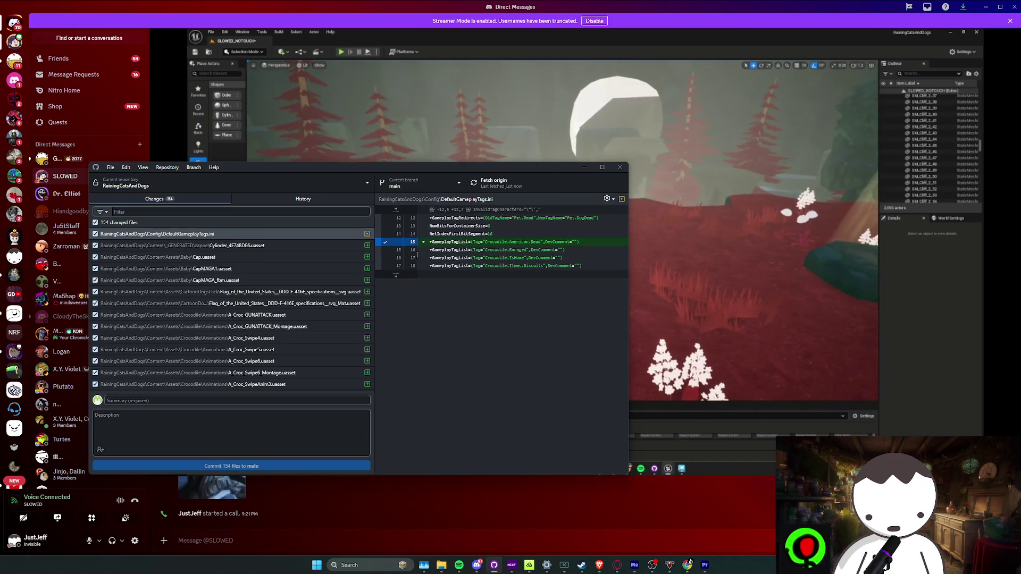
Fetch origin and glance at the commit history before returning to changed files.
{"action": "left_click", "coordinate": [505, 185]}
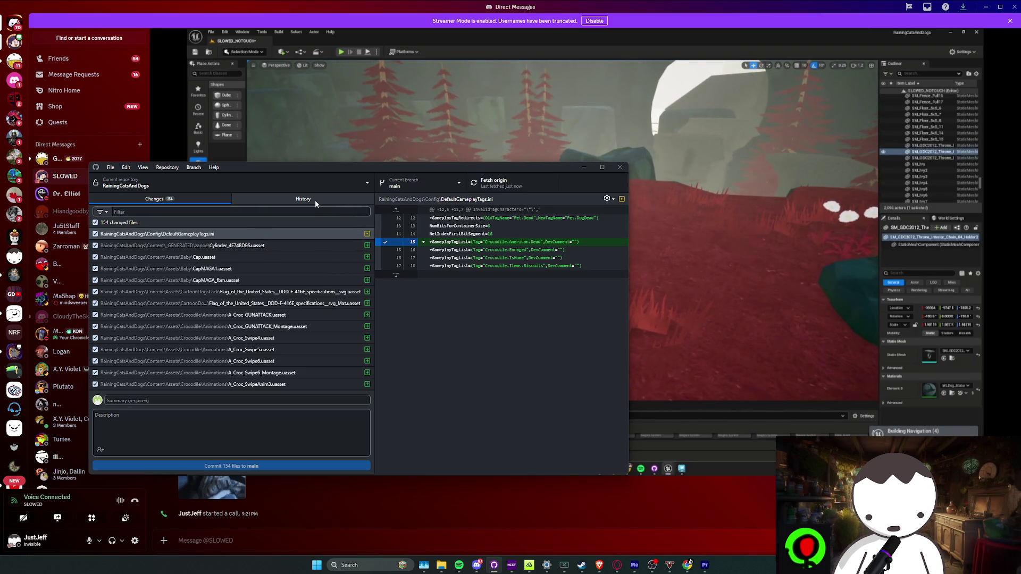
{"action": "left_click", "coordinate": [314, 199]}
{"action": "left_click", "coordinate": [212, 200]}
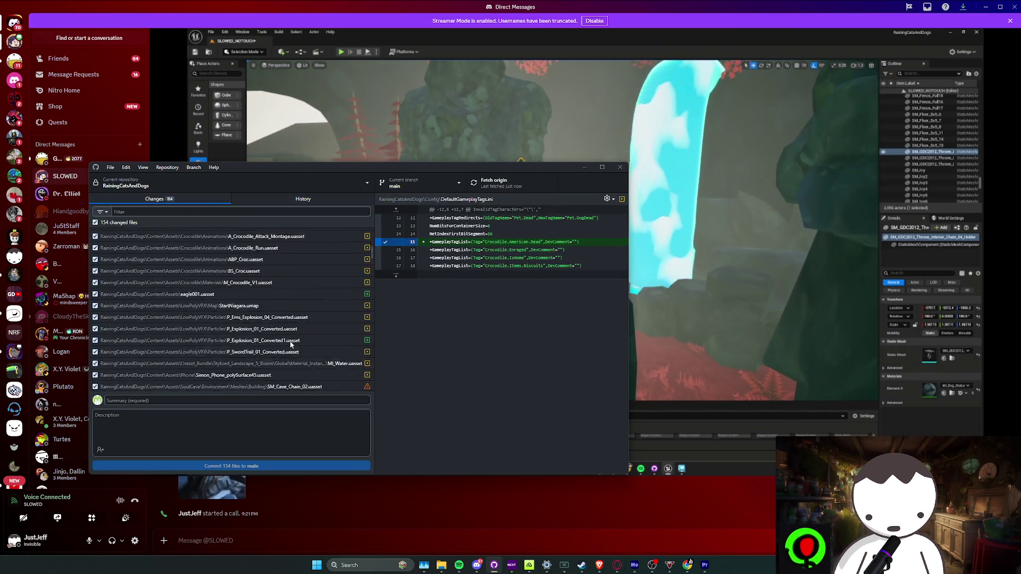
Browse the repository actions, move GitHub Desktop aside, and switch to Twitch Stream Manager.
{"action": "left_click", "coordinate": [193, 167]}
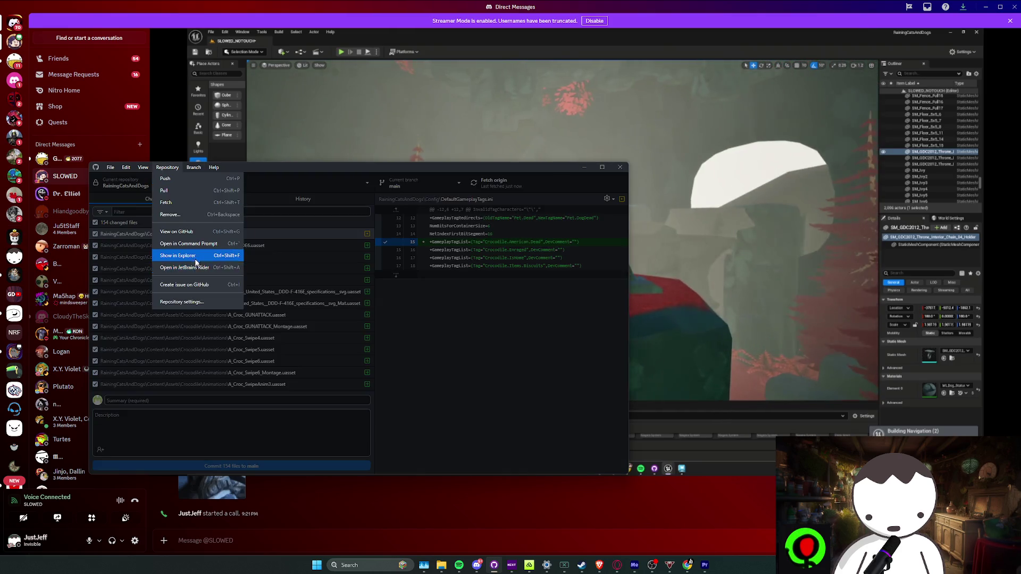
{"action": "left_click", "coordinate": [199, 261]}
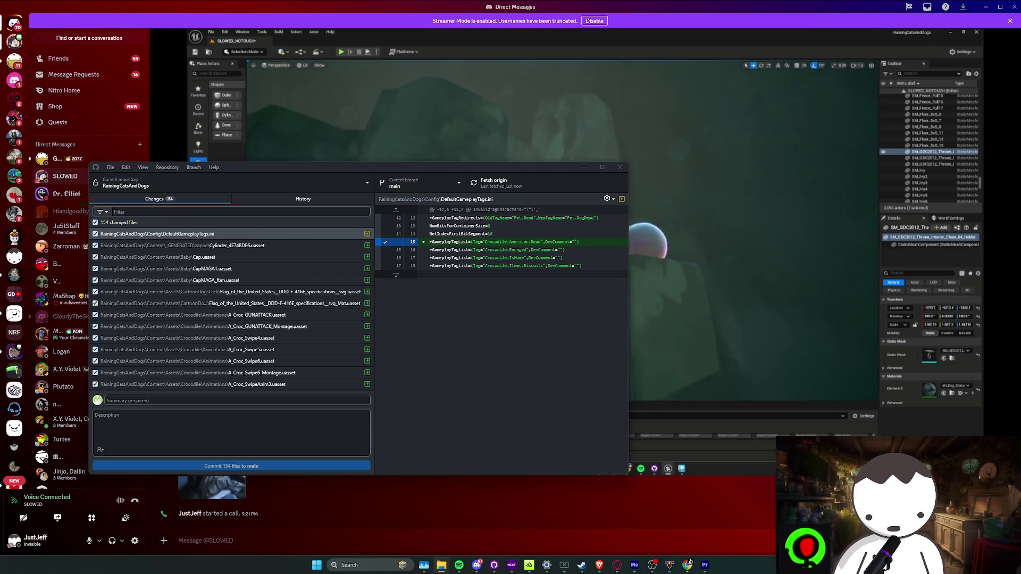
{"action": "left_click", "coordinate": [731, 510]}
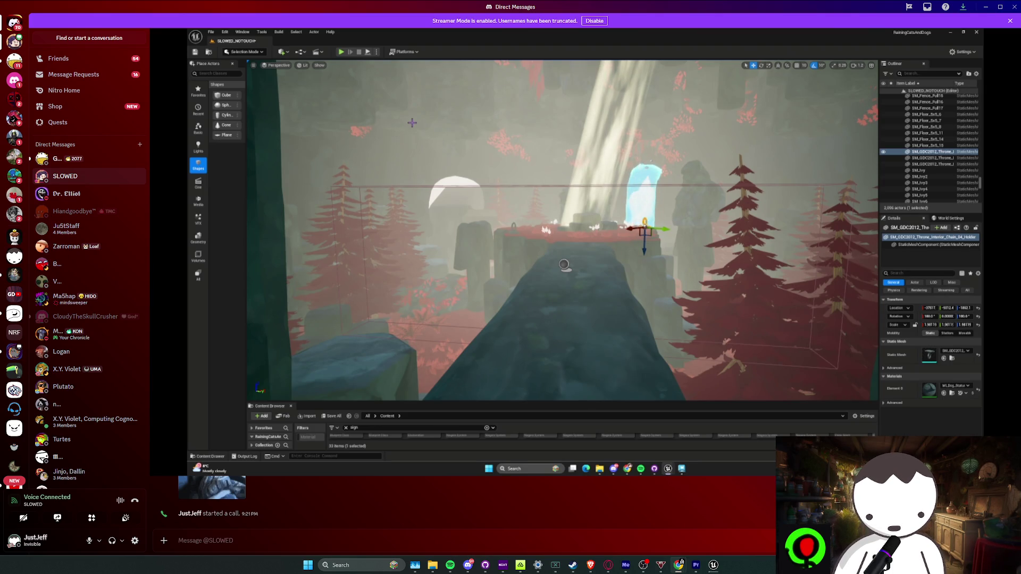
{"action": "key", "text": "alt+Tab"}
Scroll through the Twitch chat, select the words 'set' and 'slowed', then switch to Discord.
{"action": "scroll", "coordinate": [523, 185], "scroll_direction": "up", "scroll_amount": 5}
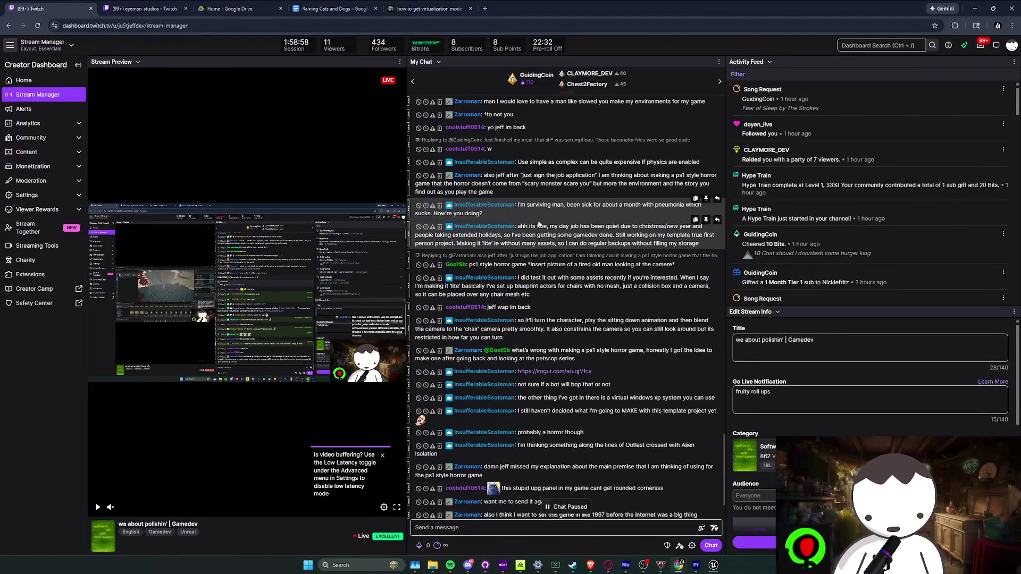
{"action": "scroll", "coordinate": [527, 202], "scroll_direction": "down", "scroll_amount": 1}
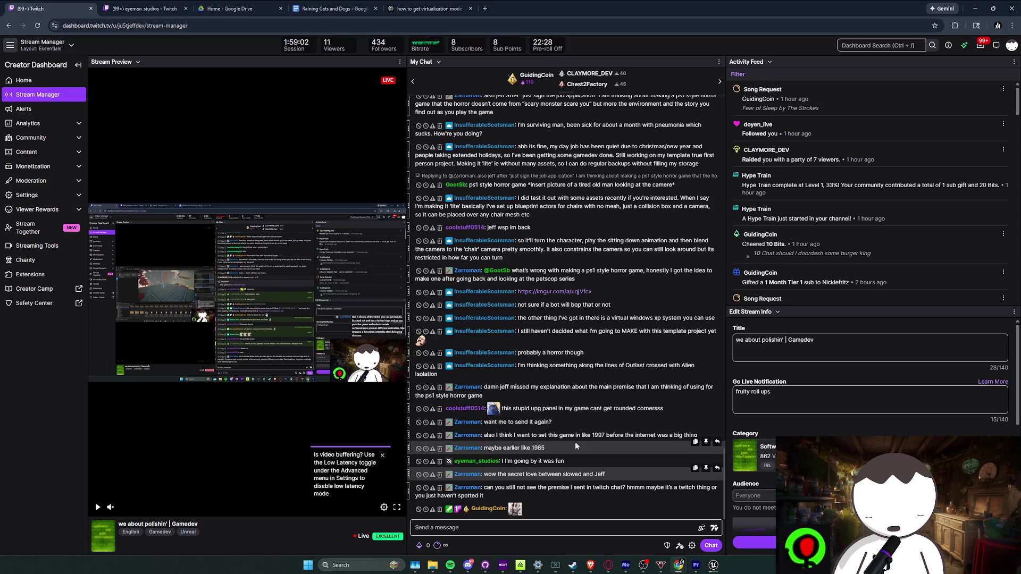
{"action": "double_click", "coordinate": [543, 436]}
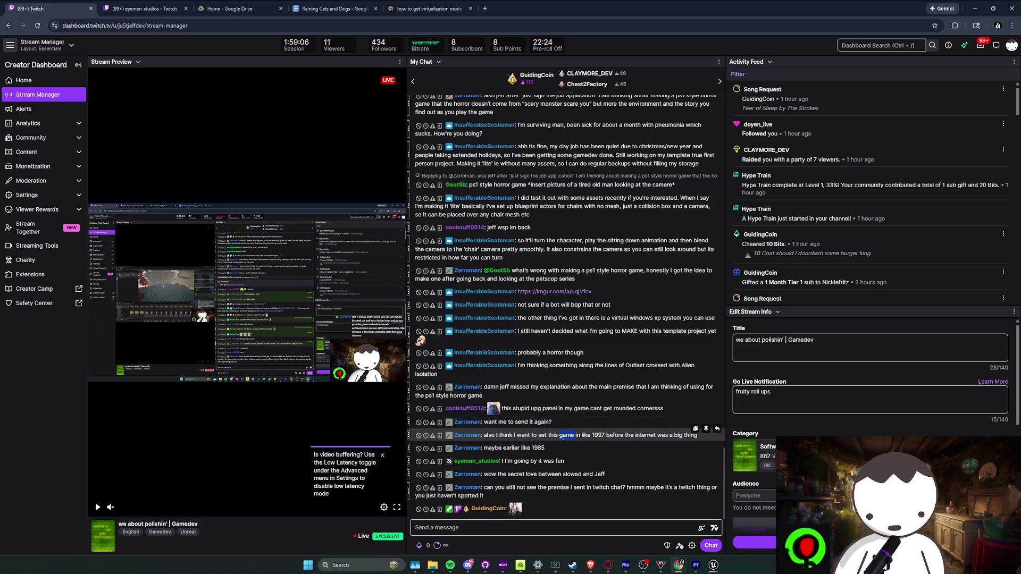
{"action": "double_click", "coordinate": [572, 474]}
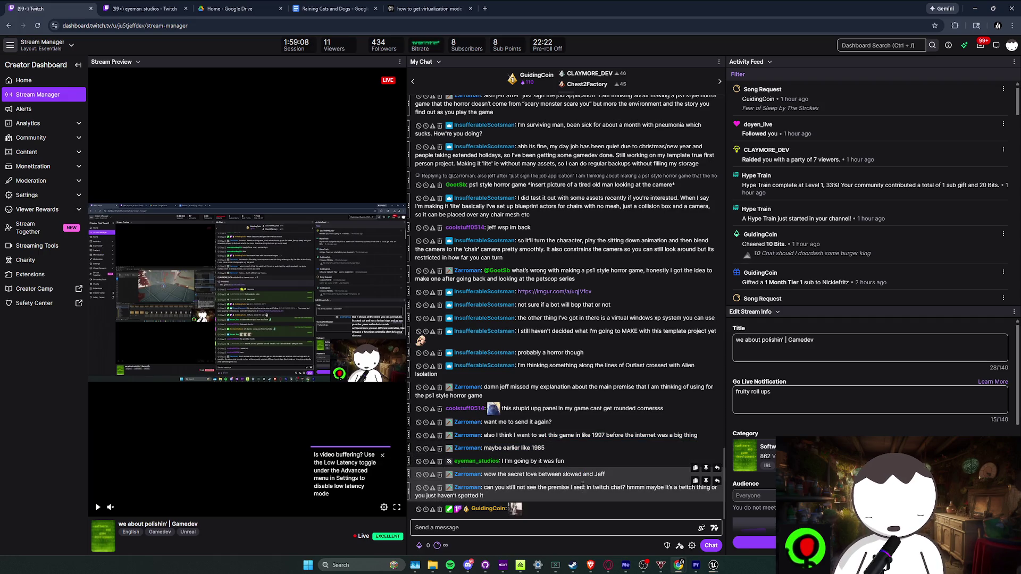
{"action": "key", "text": "alt+Tab"}
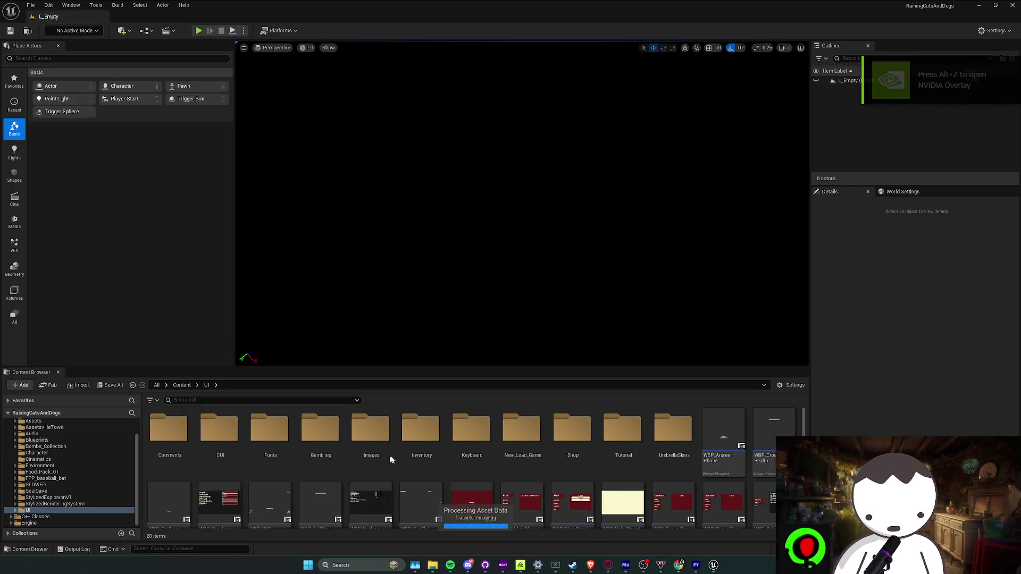
Go up from the UI folder to Content and scroll to the SLOWED_NOTOUCH level.
{"action": "left_click", "coordinate": [181, 385]}
{"action": "scroll", "coordinate": [535, 497], "scroll_direction": "down", "scroll_amount": 2}
{"action": "scroll", "coordinate": [531, 500], "scroll_direction": "up", "scroll_amount": 1}
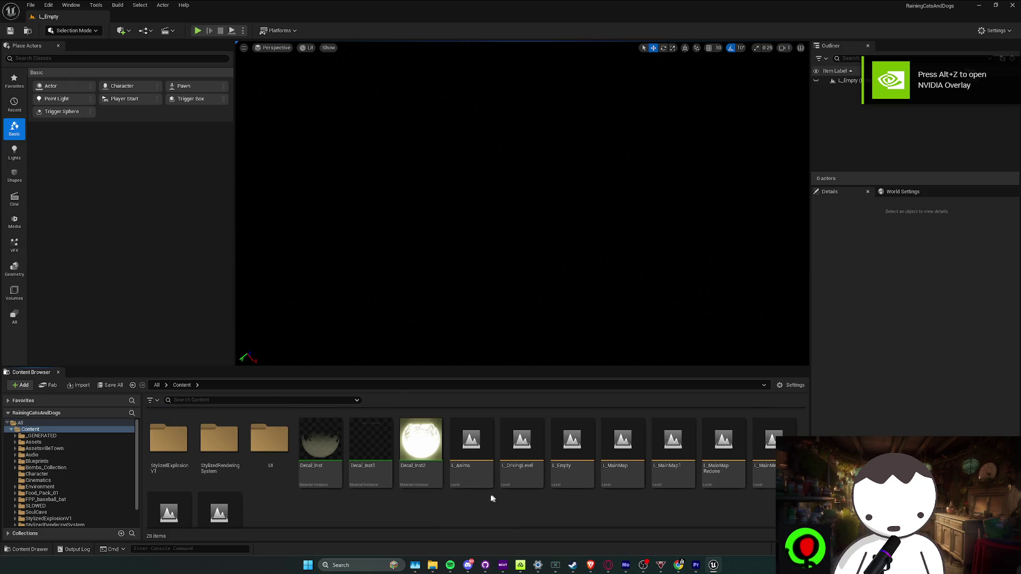
{"action": "scroll", "coordinate": [248, 502], "scroll_direction": "down", "scroll_amount": 2}
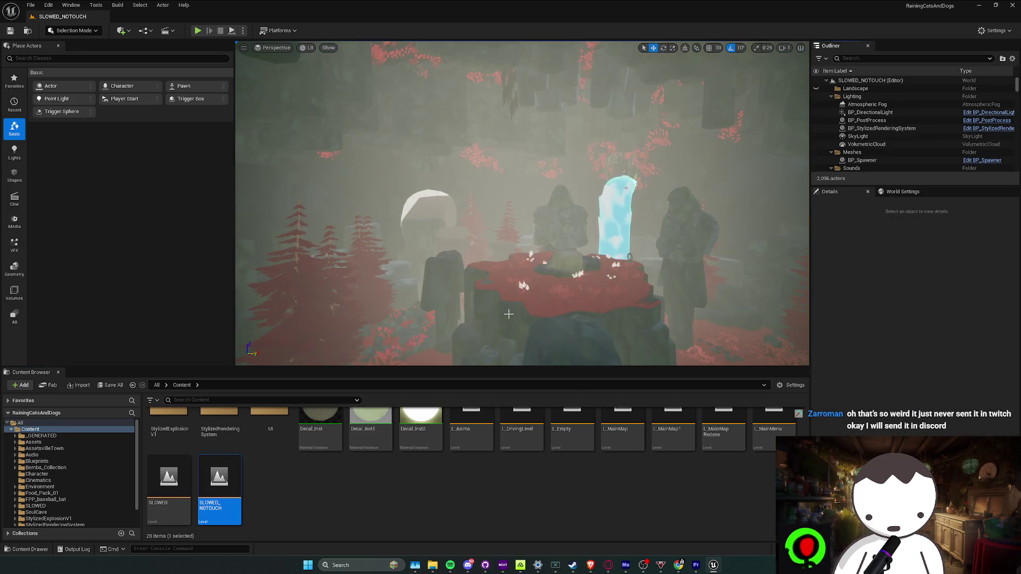
Fly the camera around the crystal and statues in the cave.
{"action": "mouse_move", "coordinate": [508, 314]}
{"action": "left_mouse_down"}
{"action": "mouse_move", "coordinate": [510, 324]}
{"action": "mouse_move", "coordinate": [552, 330]}
{"action": "mouse_move", "coordinate": [535, 301]}
{"action": "mouse_move", "coordinate": [487, 269]}
{"action": "mouse_move", "coordinate": [458, 359]}
{"action": "mouse_move", "coordinate": [489, 277]}
{"action": "mouse_move", "coordinate": [588, 340]}
{"action": "mouse_move", "coordinate": [594, 476]}
{"action": "left_mouse_up"}
{"action": "scroll", "coordinate": [505, 284], "scroll_direction": "down", "scroll_amount": 2}
{"action": "scroll", "coordinate": [467, 341], "scroll_direction": "up", "scroll_amount": 1}
{"action": "scroll", "coordinate": [484, 298], "scroll_direction": "down", "scroll_amount": 1}
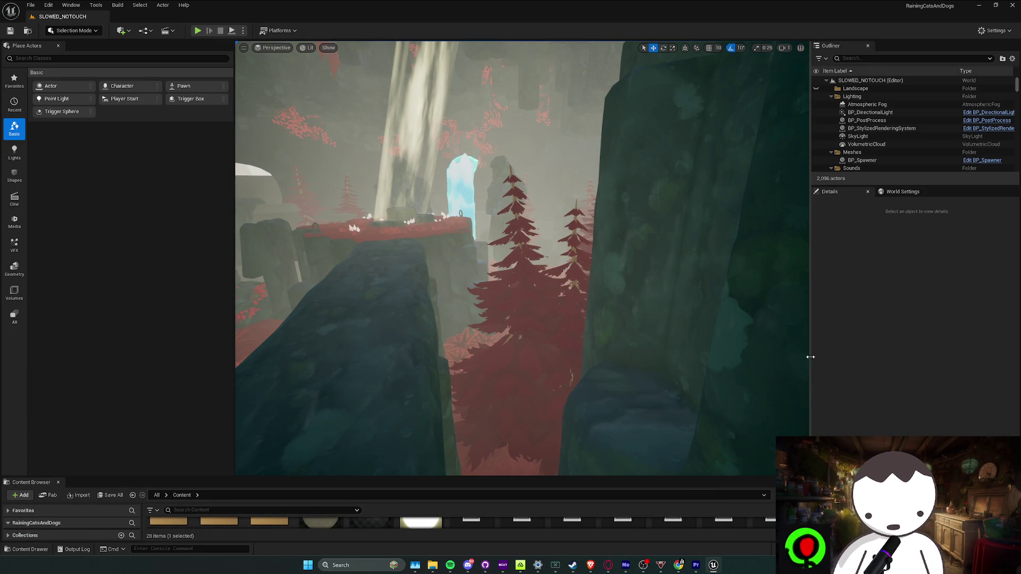
Drag the panel splitter to widen the level viewport, then recall the altar view with F11.
{"action": "left_click_drag", "start_coordinate": [810, 359], "coordinate": [930, 359]}
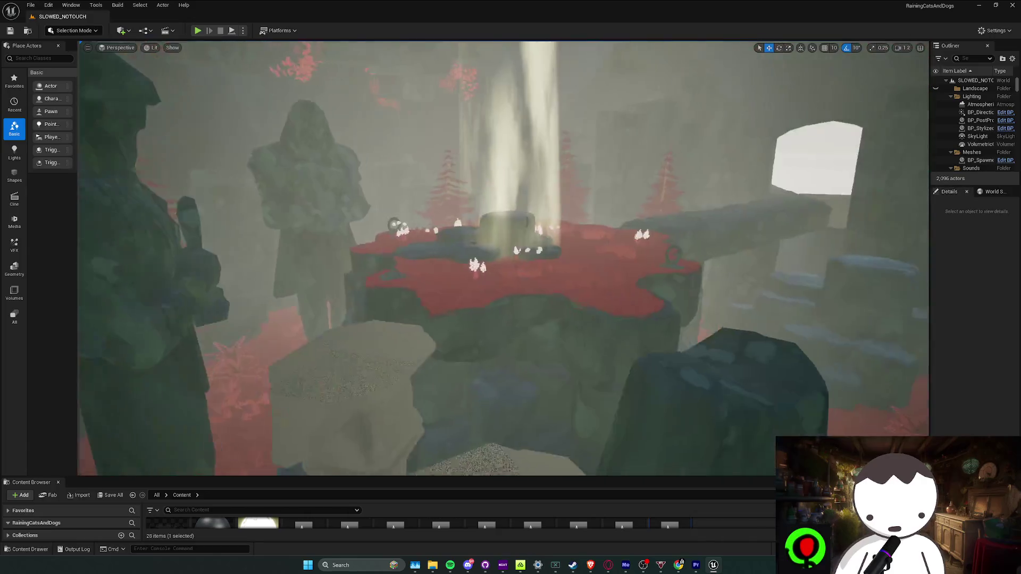
{"action": "scroll", "coordinate": [505, 255], "scroll_direction": "down", "scroll_amount": 2}
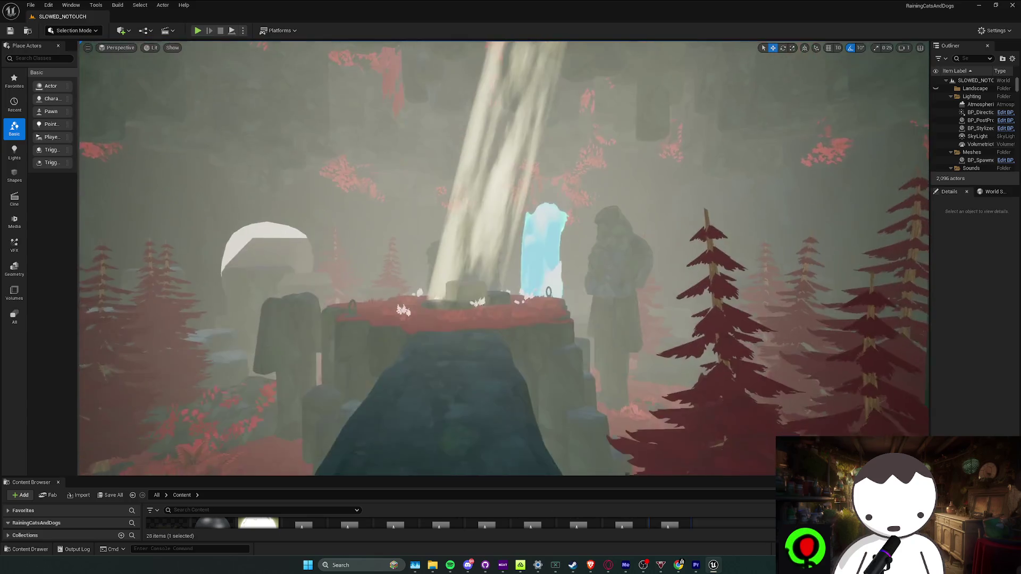
{"action": "key", "text": "F11"}
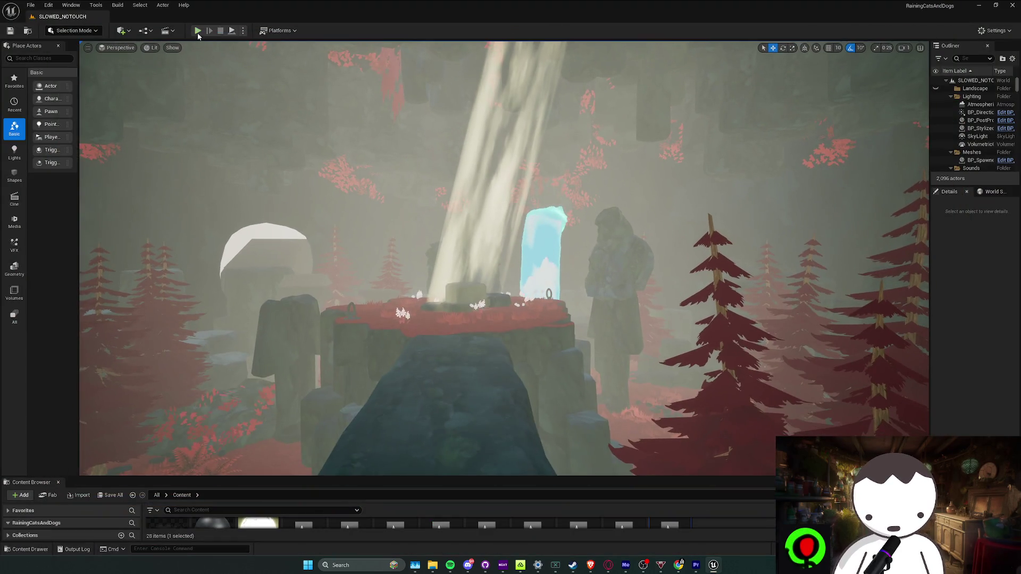
{"action": "left_click", "coordinate": [198, 31]}
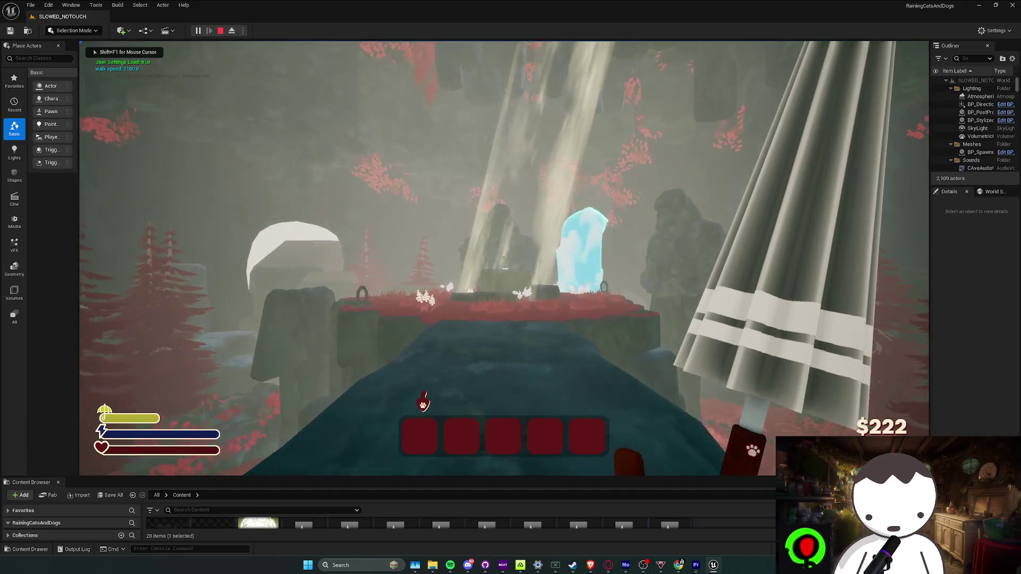
{"action": "key", "text": "w"}
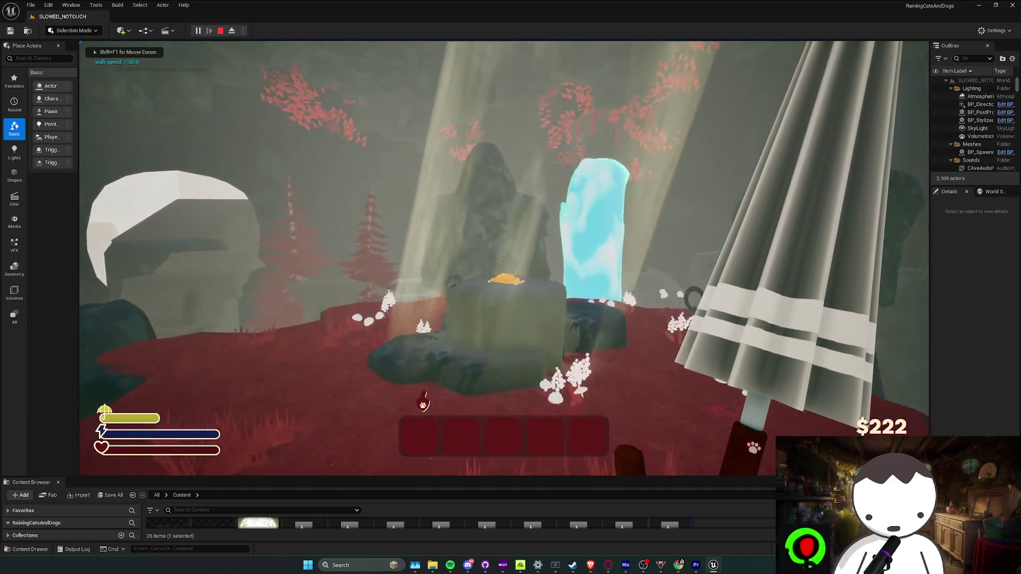
{"action": "key", "text": "space"}
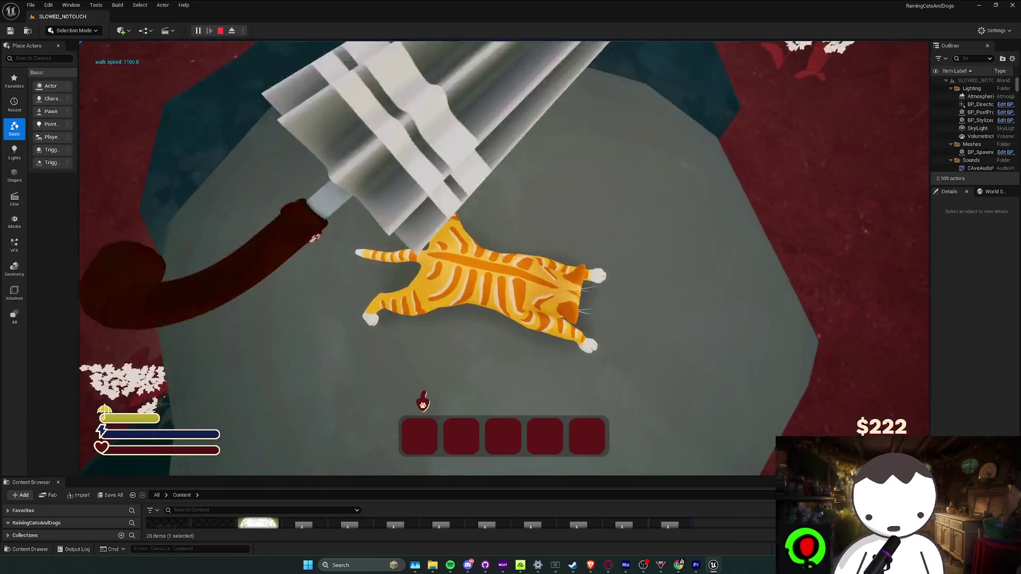
{"action": "key", "text": "w"}
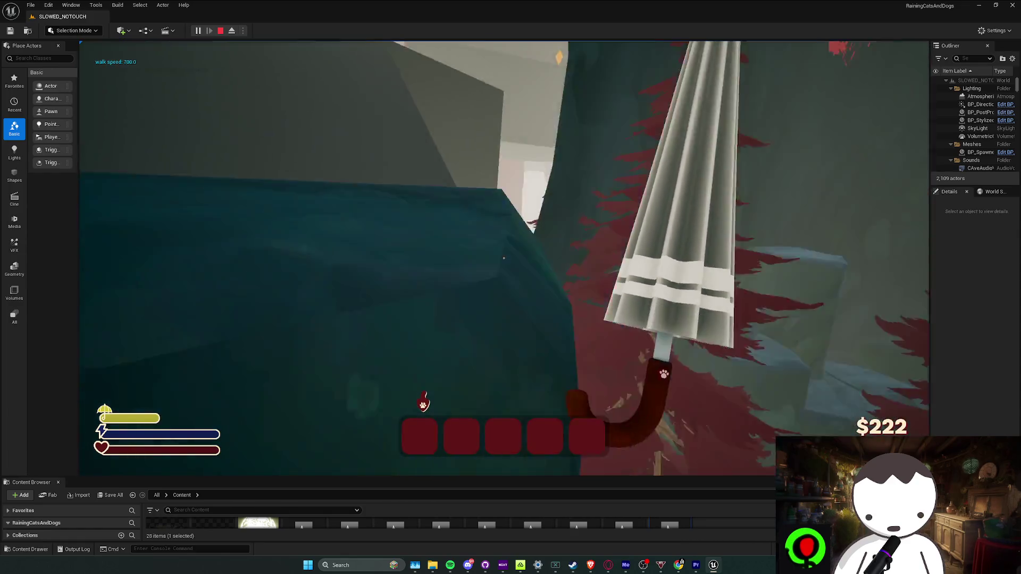
{"action": "key", "text": "w"}
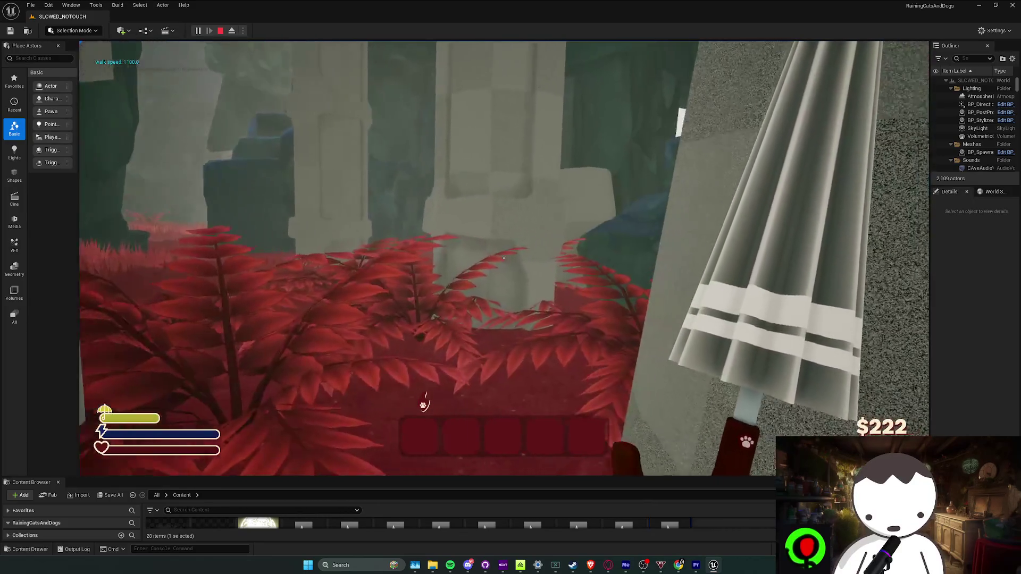
{"action": "scroll", "coordinate": [503, 257], "scroll_direction": "down", "scroll_amount": 1}
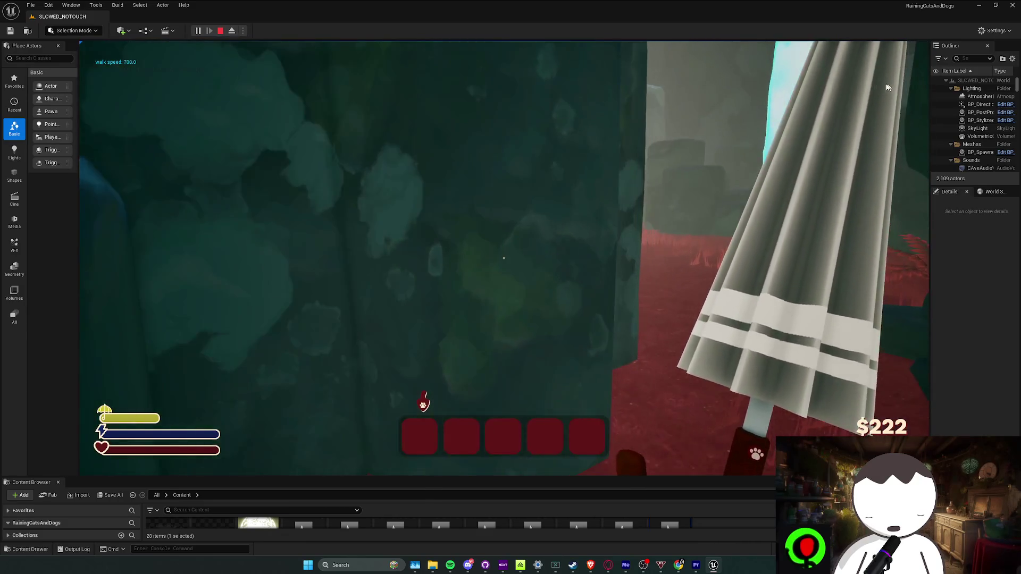
{"action": "key", "text": "Escape"}
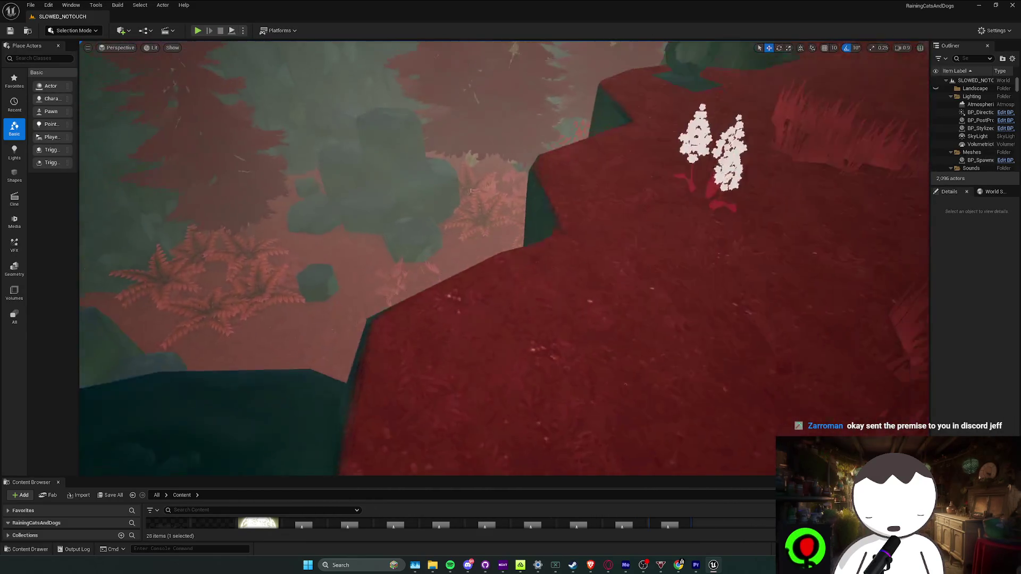
{"action": "scroll", "coordinate": [729, 409], "scroll_direction": "down", "scroll_amount": 2}
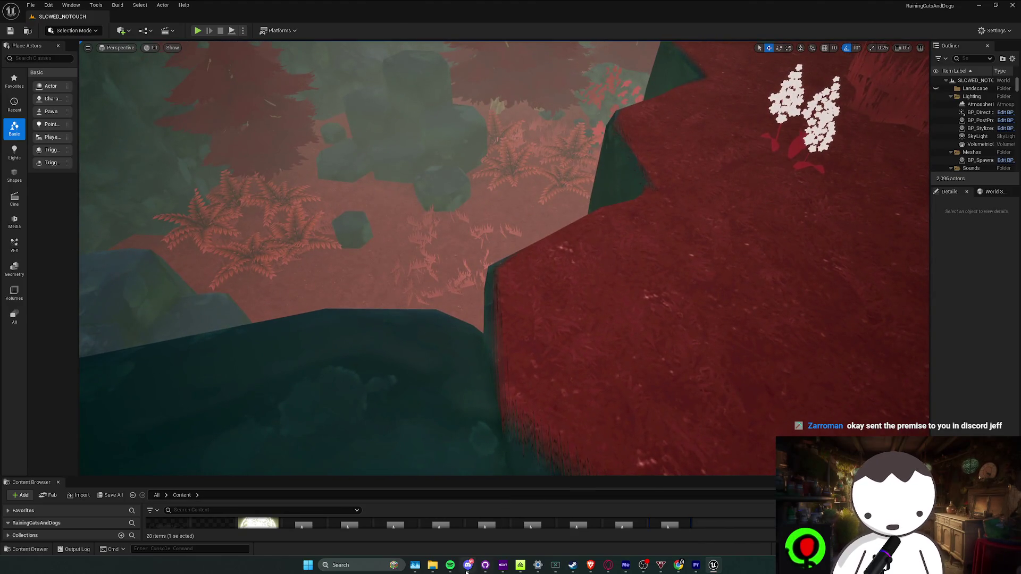
{"action": "left_click", "coordinate": [467, 565]}
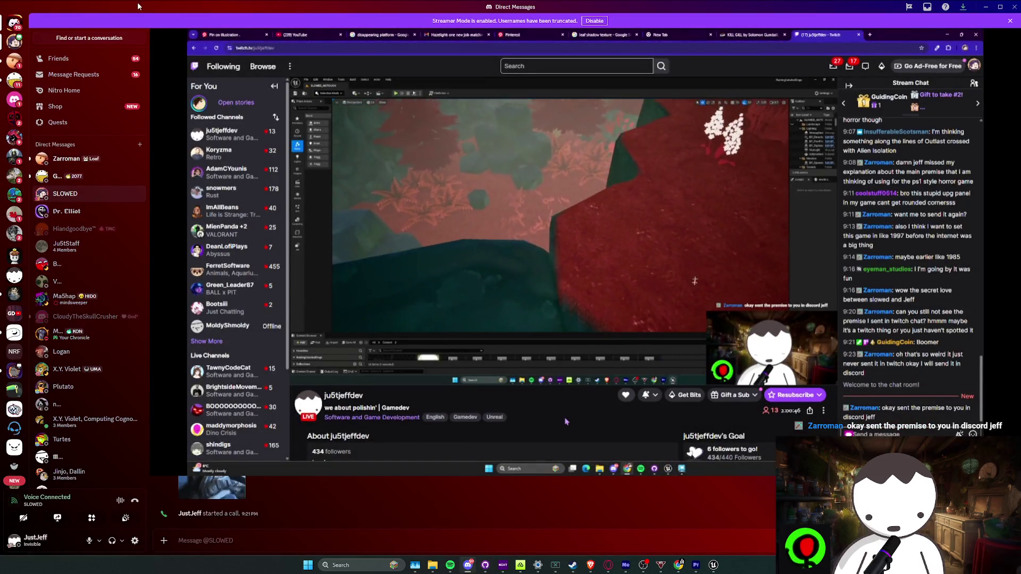
{"action": "key", "text": "alt+Tab"}
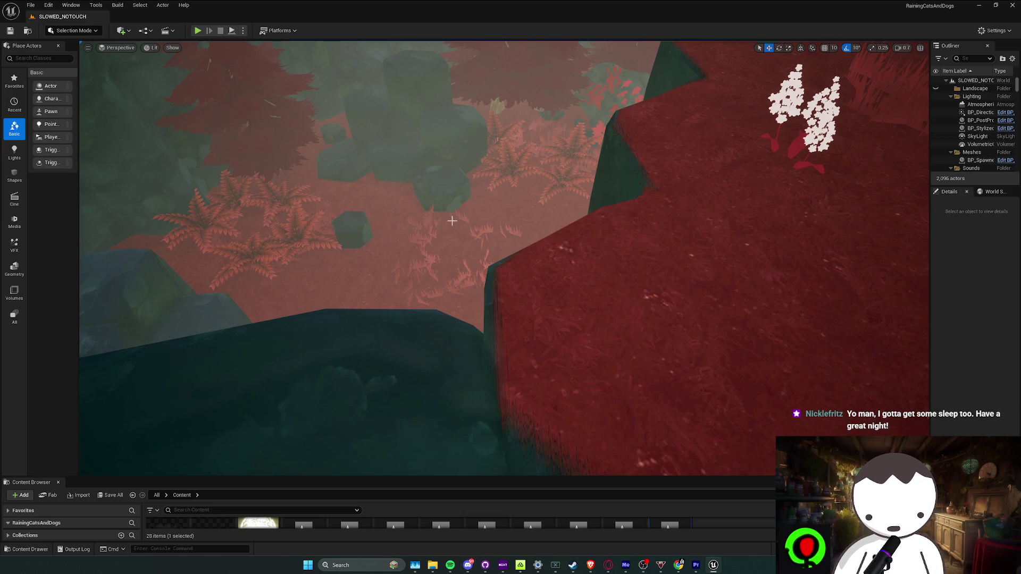
Play-test SLOWED_NOTOUCH, running toward the rock pillar, then stop and restart the play session.
{"action": "left_click_drag", "start_coordinate": [452, 221], "coordinate": [451, 221]}
{"action": "scroll", "coordinate": [452, 220], "scroll_direction": "up", "scroll_amount": 1}
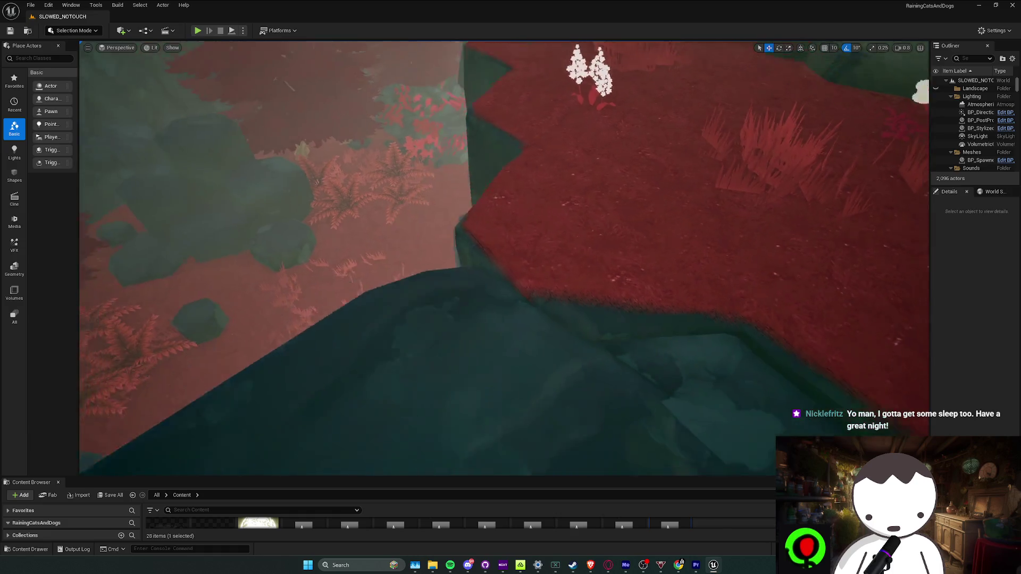
{"action": "left_click", "coordinate": [197, 30]}
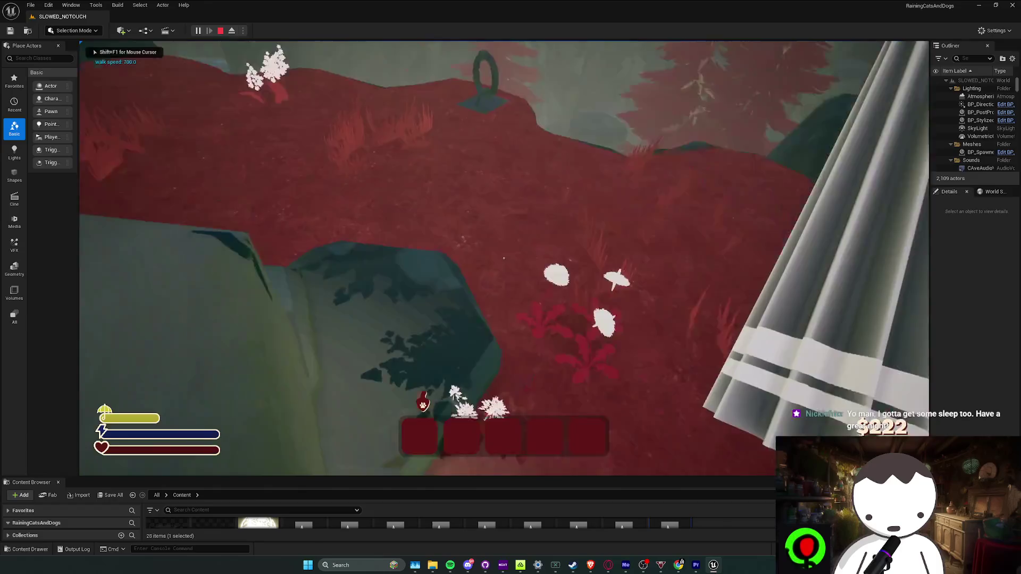
{"action": "key", "text": "shift"}
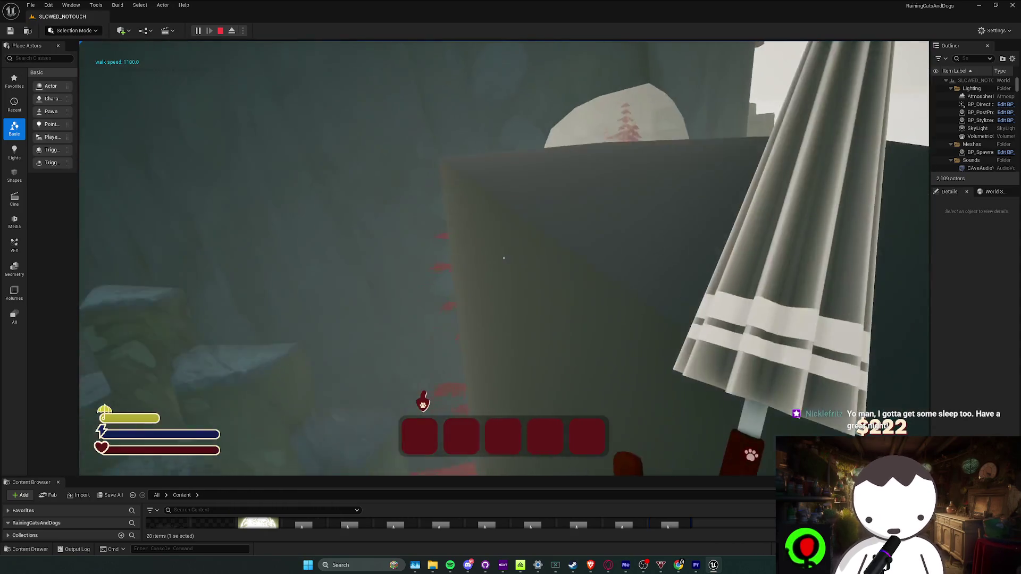
{"action": "key", "text": "Escape"}
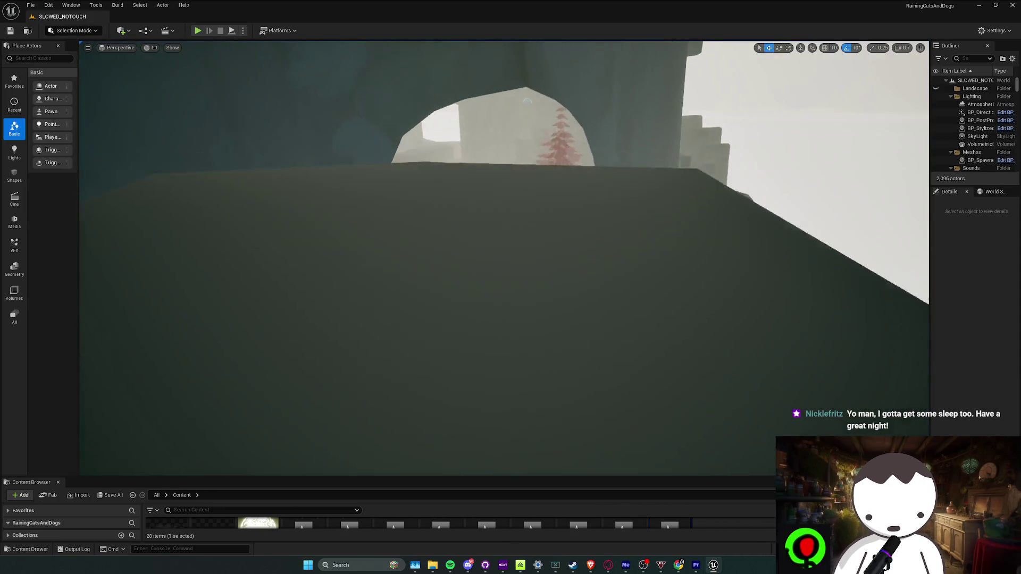
{"action": "left_click", "coordinate": [197, 31]}
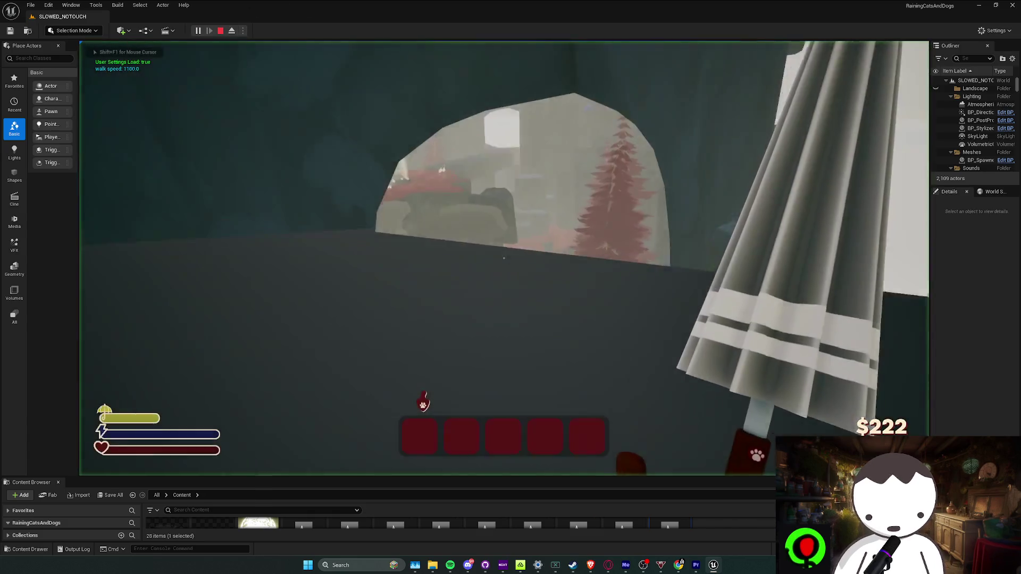